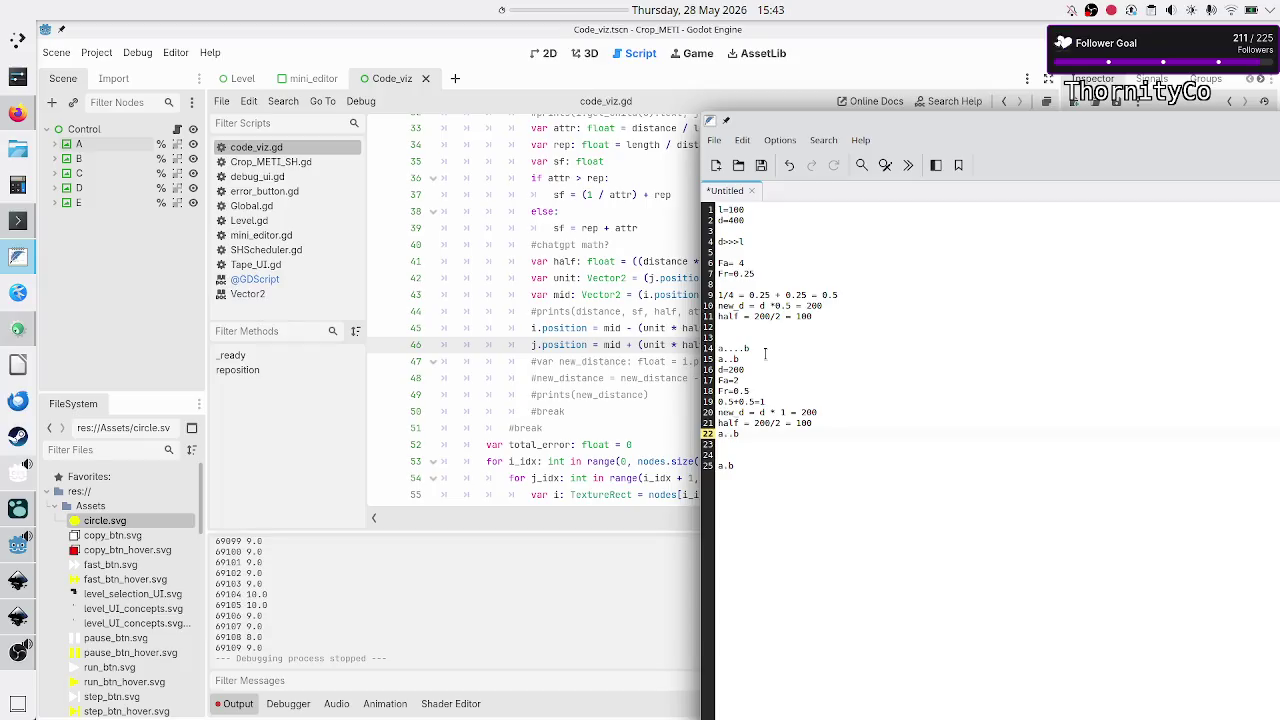
- Remove '+ rep' on line 37 and '+ attr' on line 39 so sf is (1 / attr) or rep, then save and run
key(Up)
key(Up)
click(615, 228)
click(671, 196)
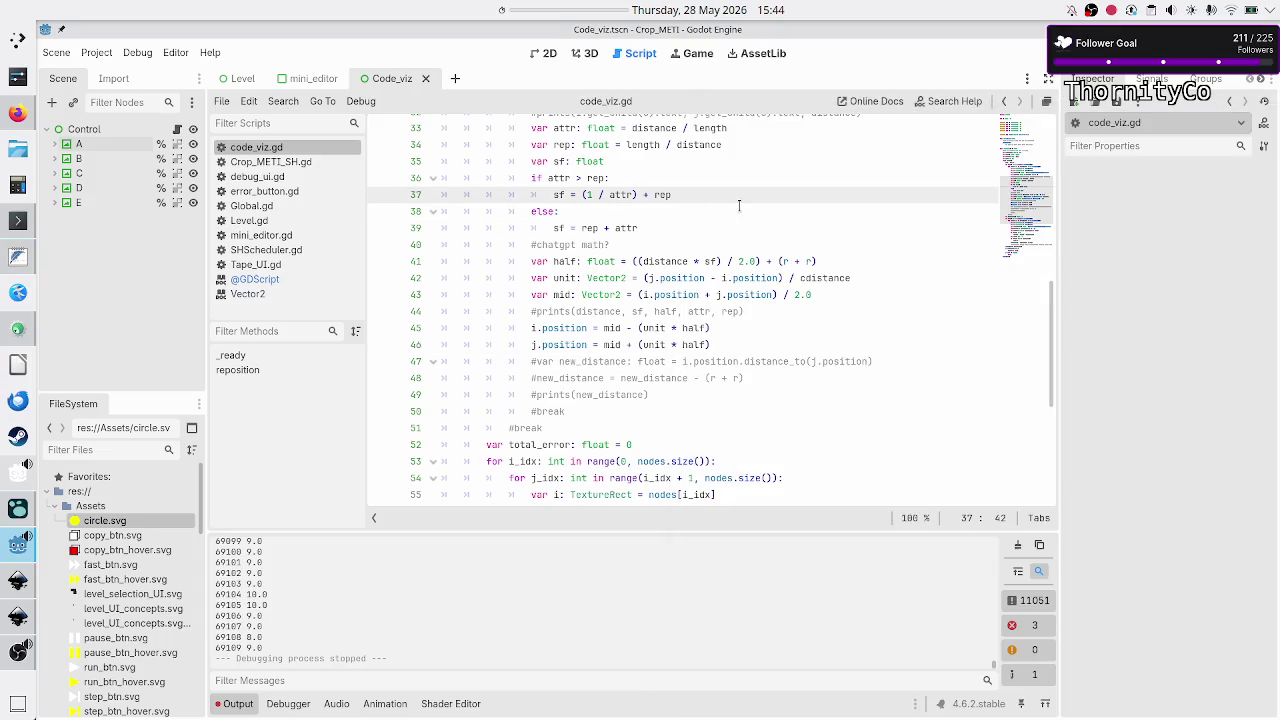
key(BackSpace)
key(BackSpace)
key(BackSpace)
key(Down)
key(Down)
key(Down)
key(Up)
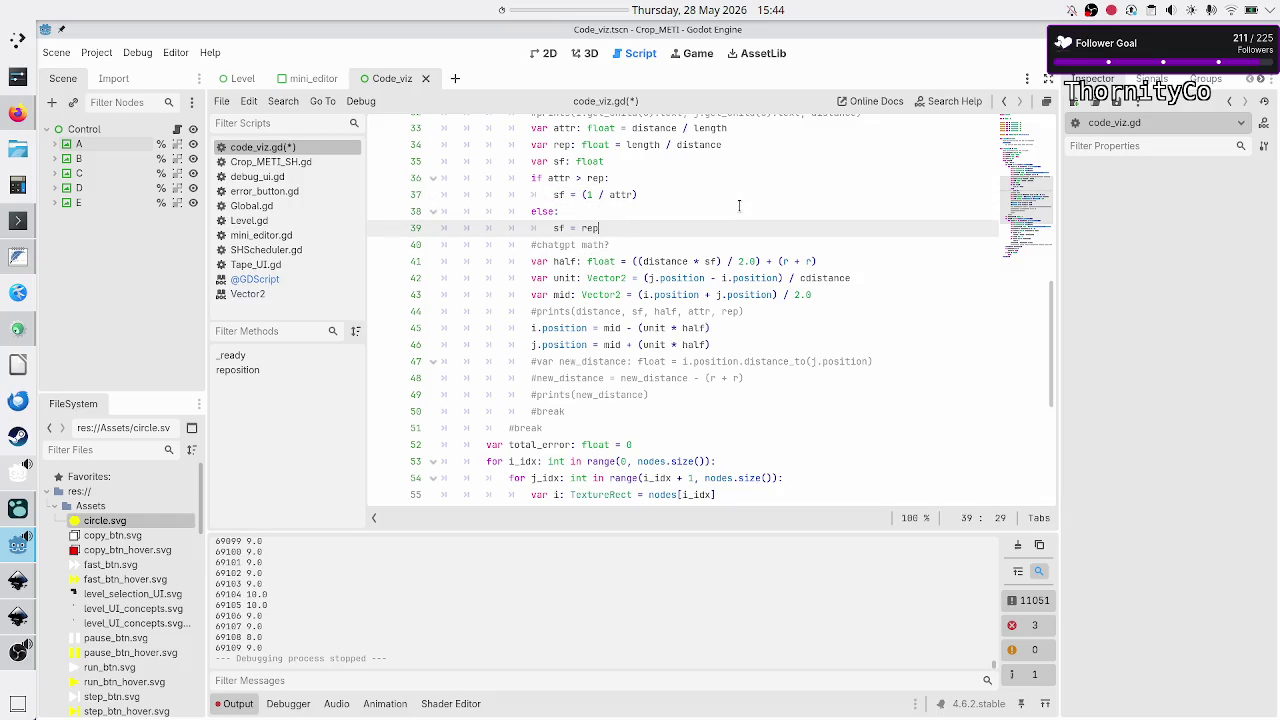
key(F5)
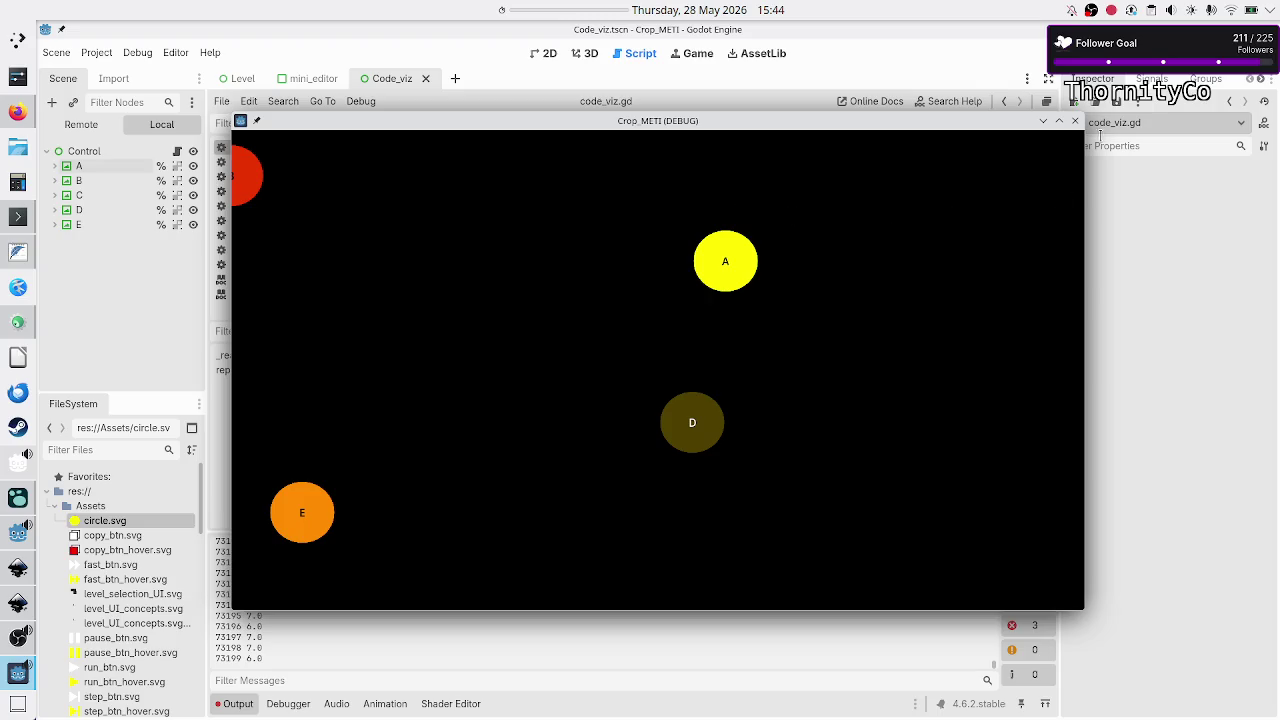
- Close the running game and change error_rate on line 20 from 0.25 to 1
click(1075, 120)
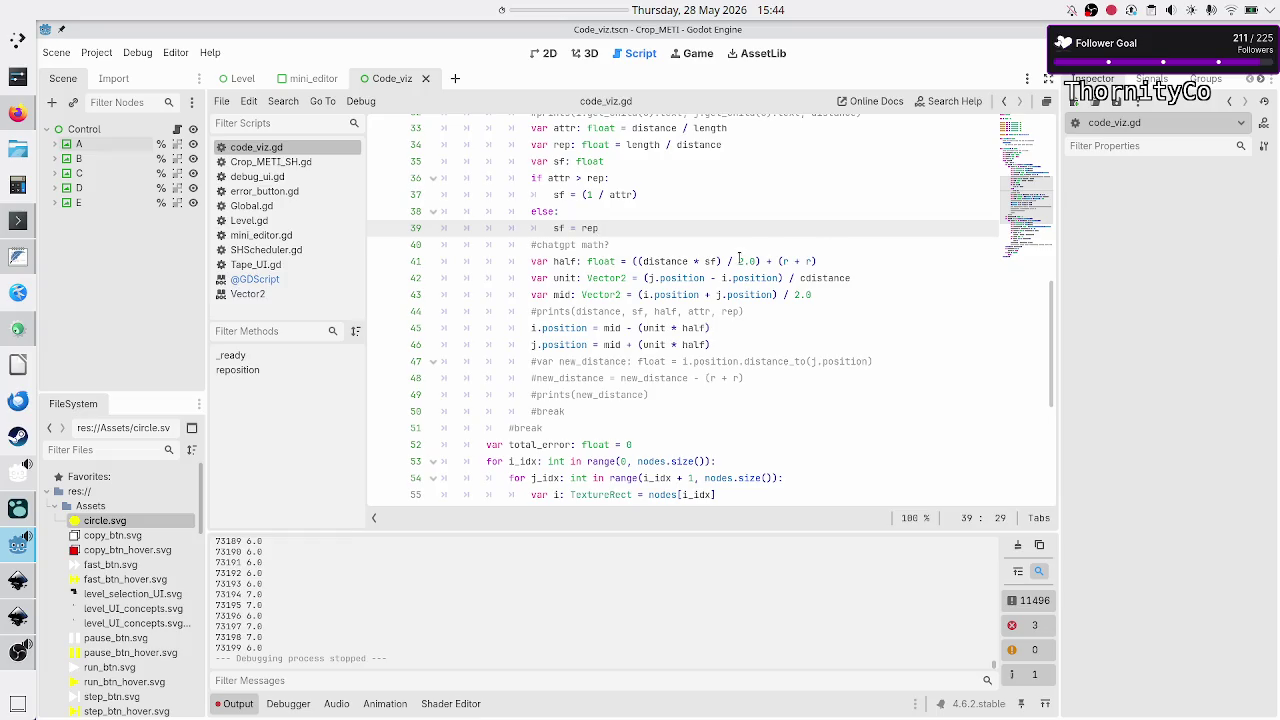
scroll(738, 287, down, 5)
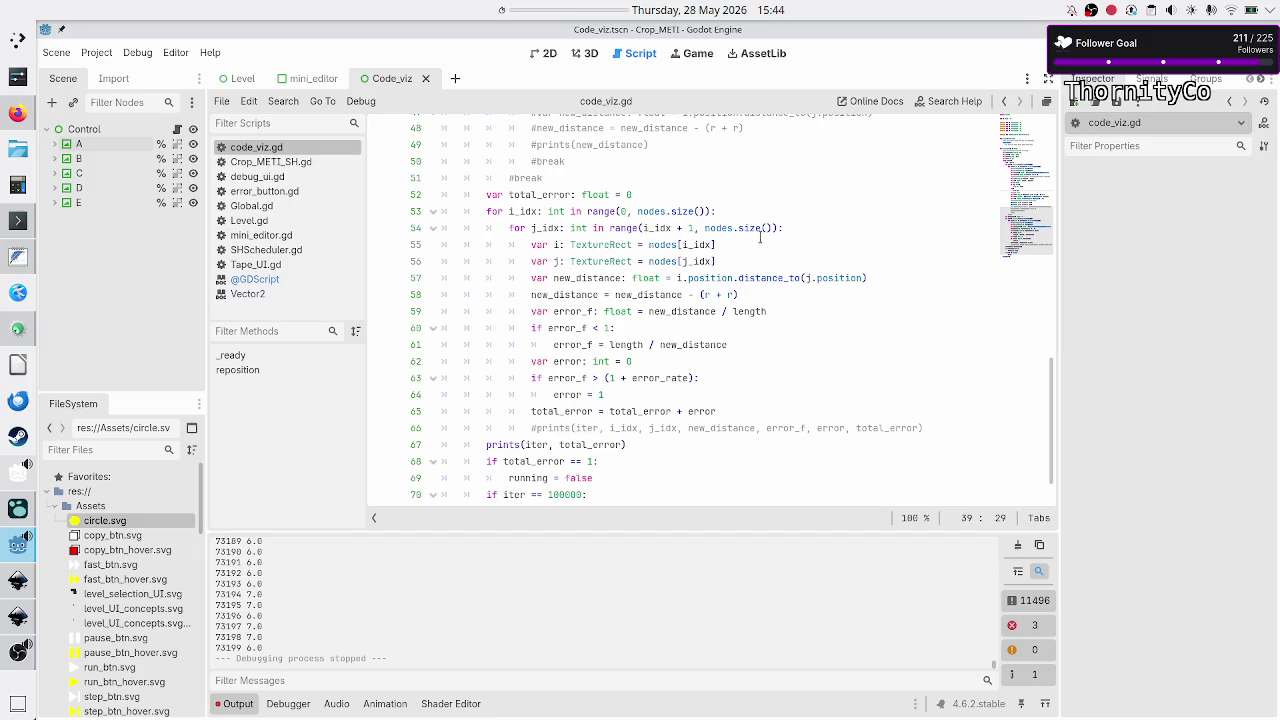
scroll(730, 266, up, 10)
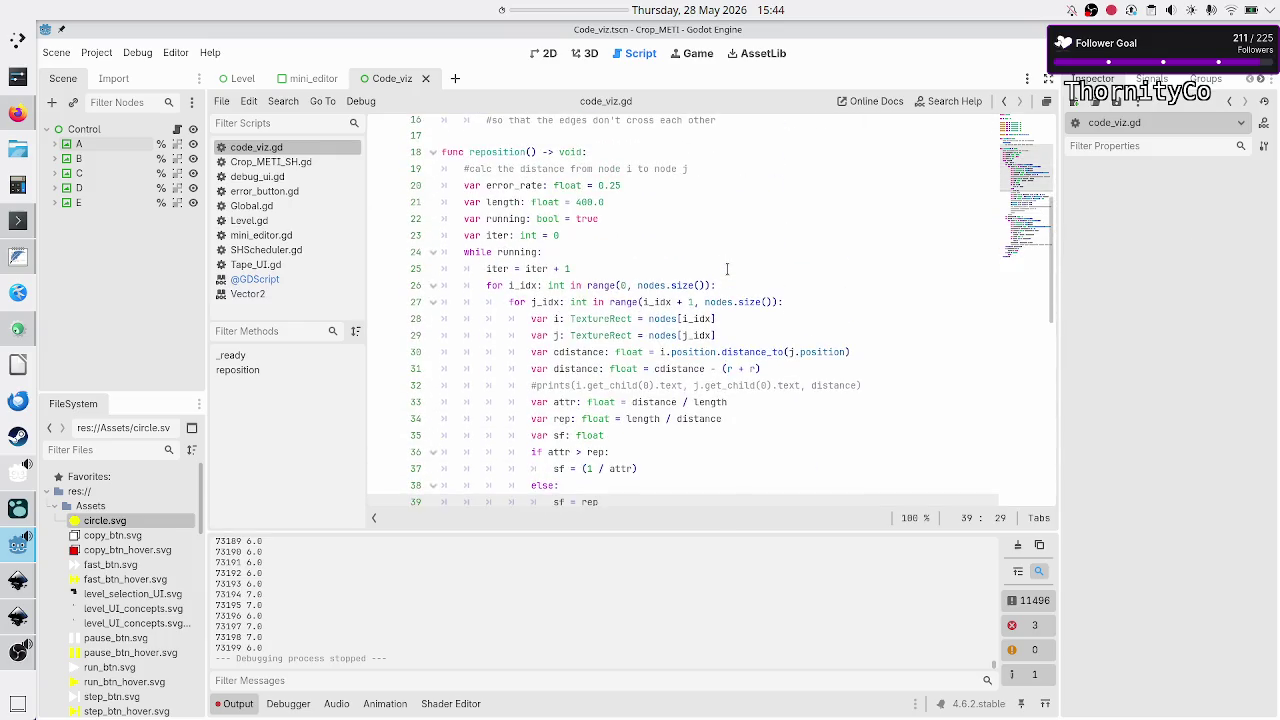
click(623, 185)
key(BackSpace)
key(BackSpace)
text(1)
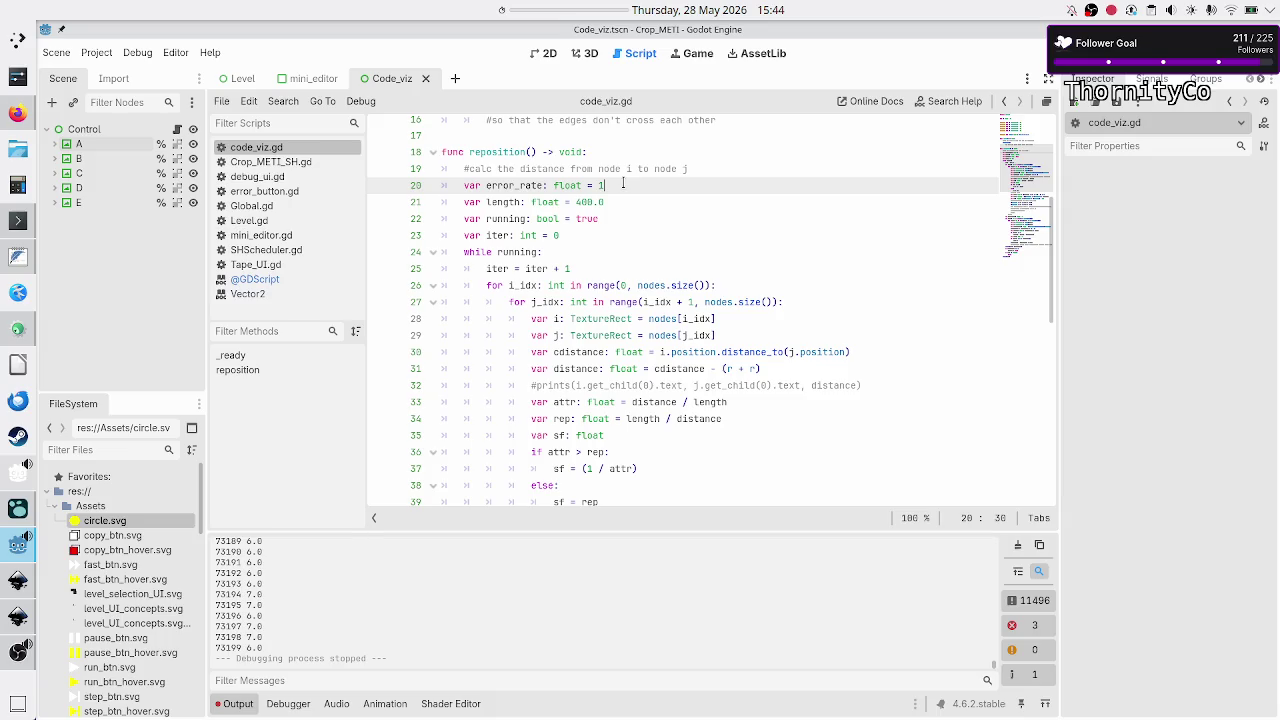
- Rerun the scene, close the game window and scroll the script to review the run's output
key(F6)
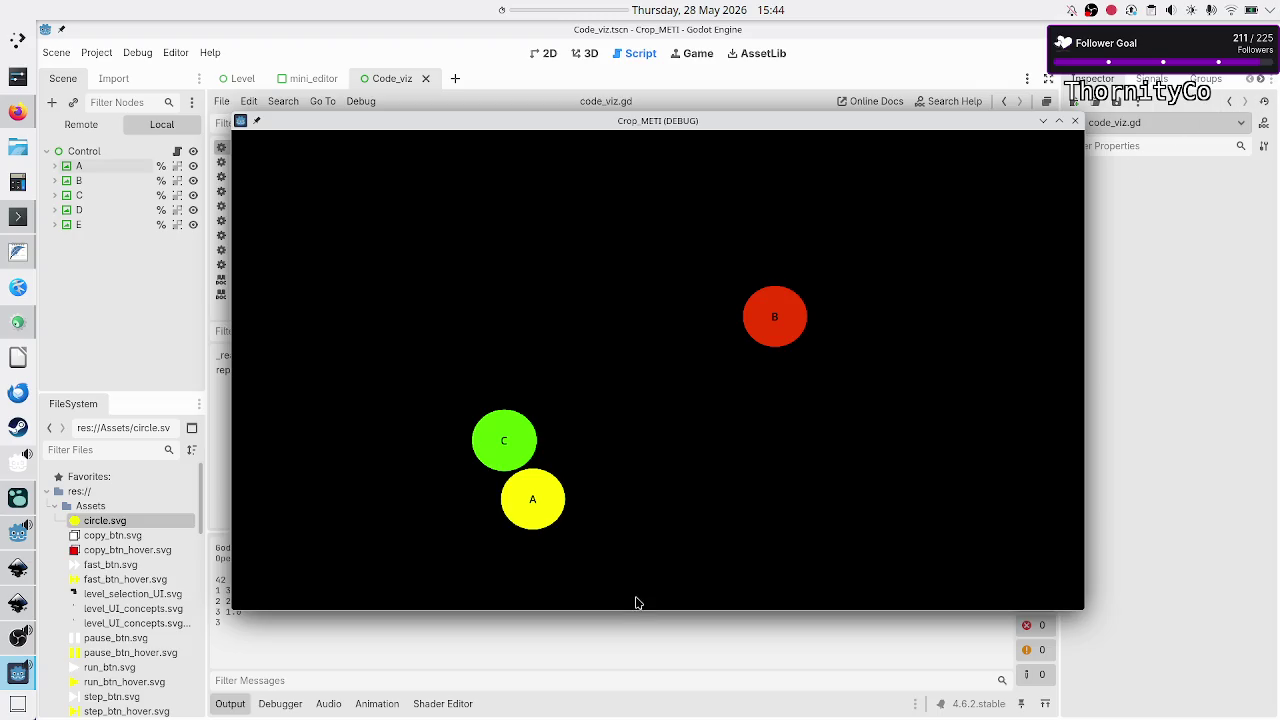
click(1075, 121)
click(800, 401)
scroll(800, 399, down, 10)
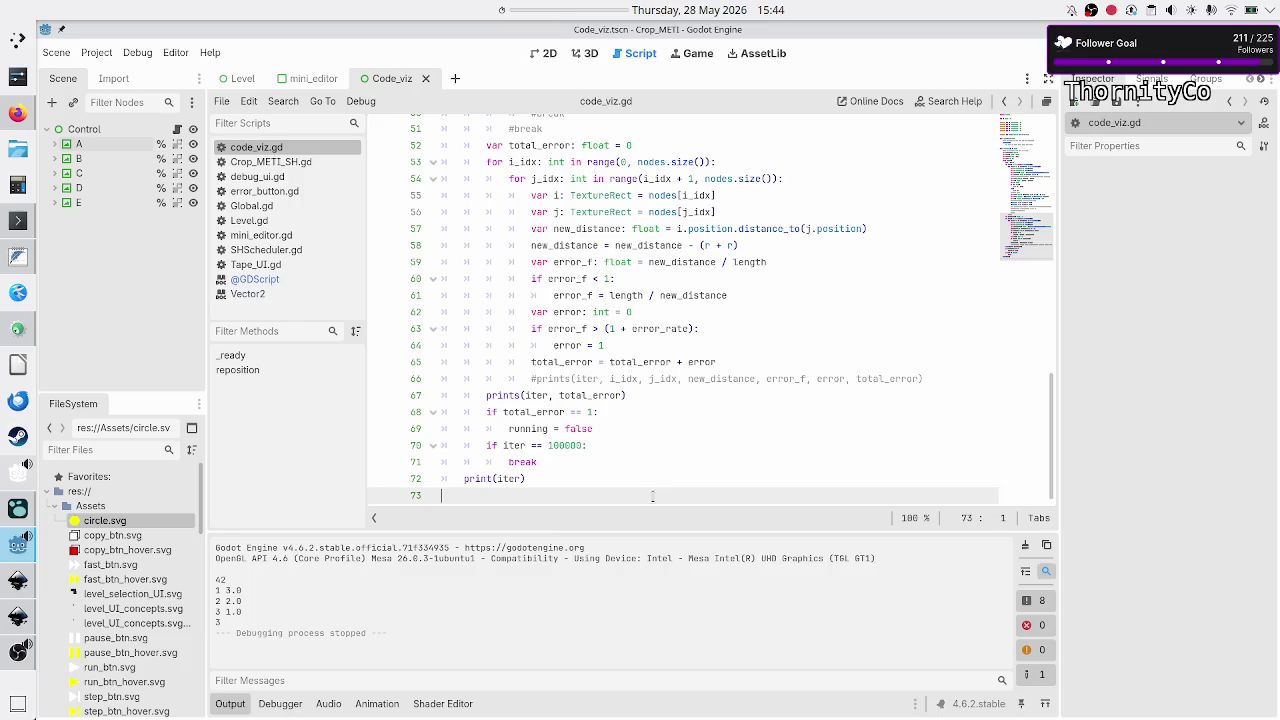
- In Firefox, go to the Duck.ai scaling-distance chat, then open a new tab and focus its search box
click(14, 114)
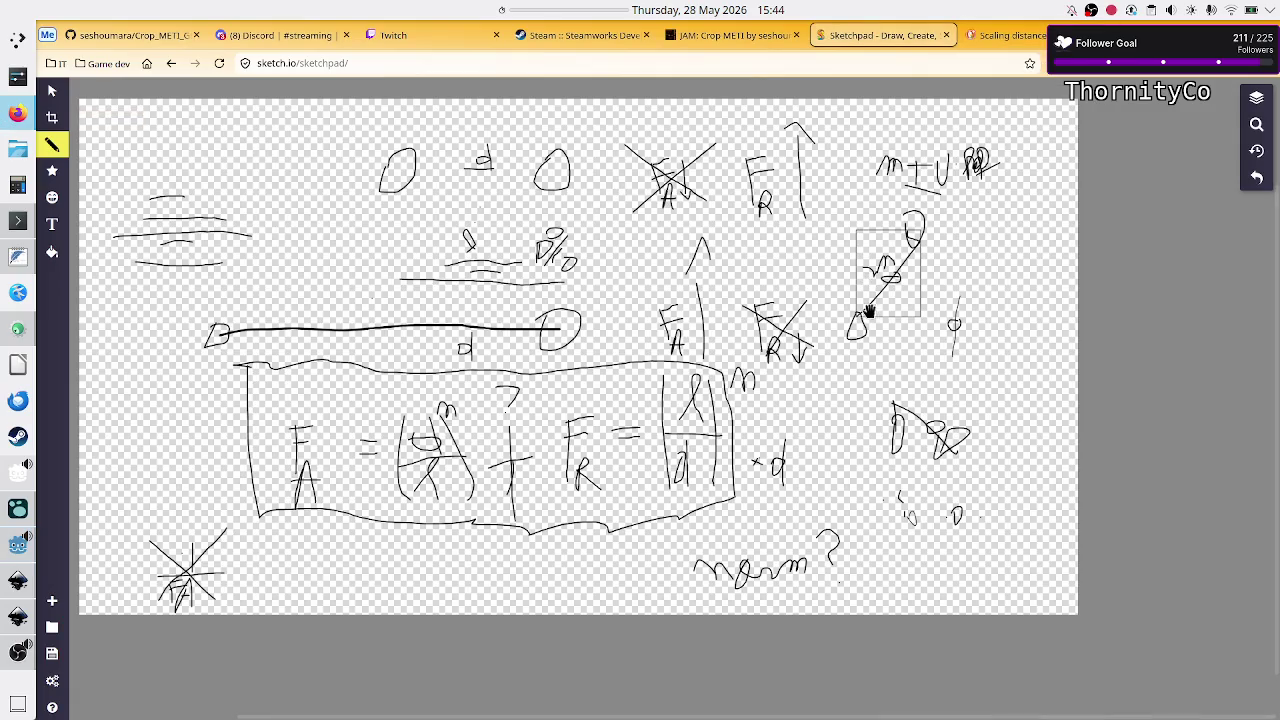
click(1005, 35)
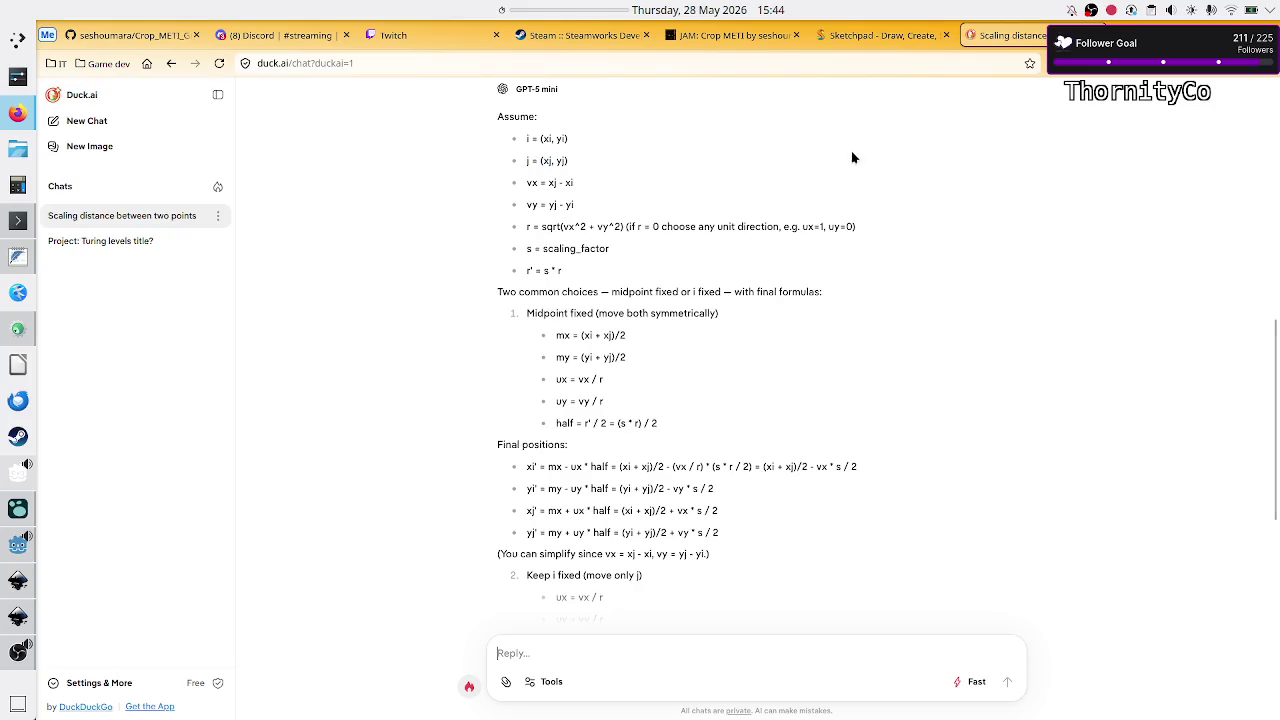
key(ctrl+t)
click(591, 278)
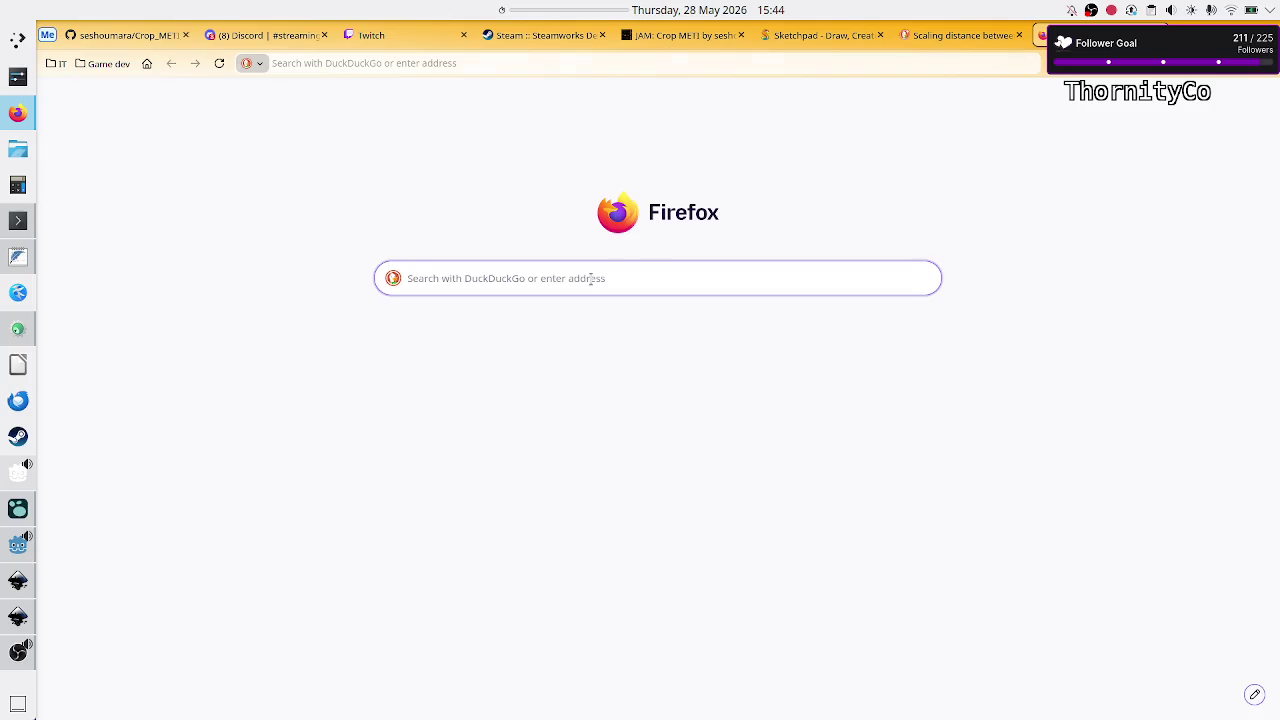
- Search DuckDuckGo for 'graph visualization wiki' and scroll through the results
text(graph visualization)
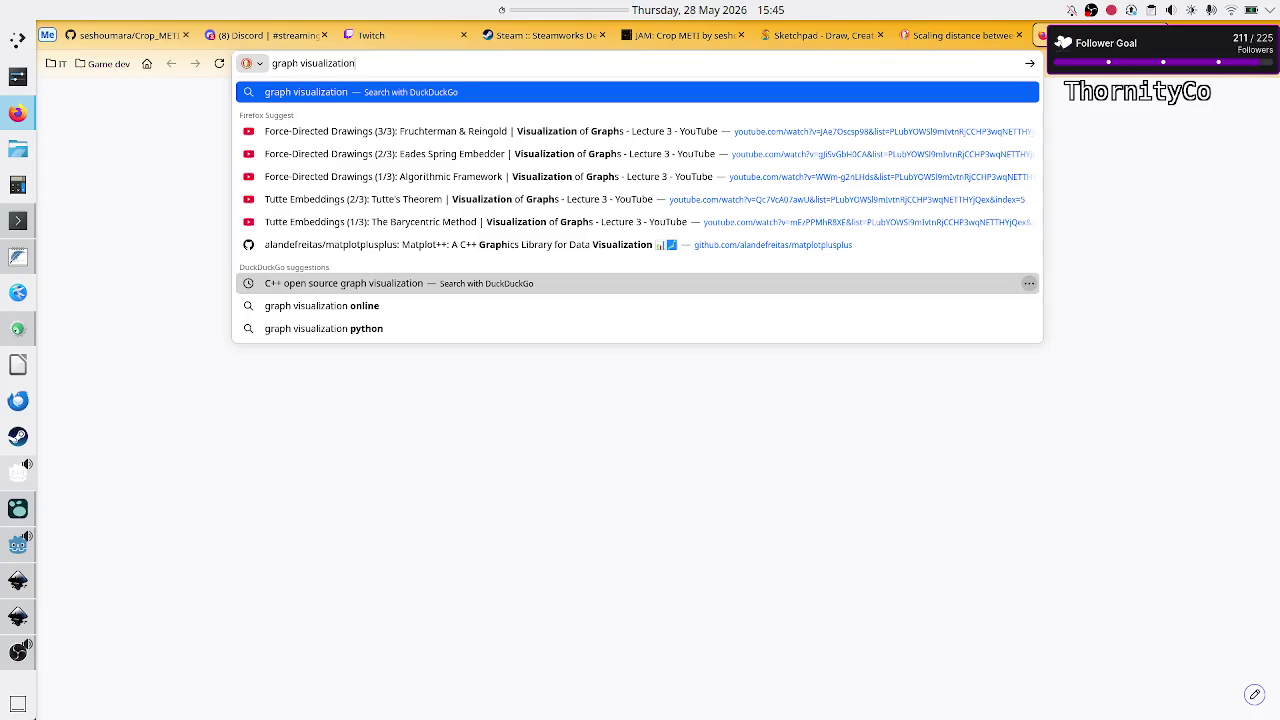
text( wiki)
key(Return)
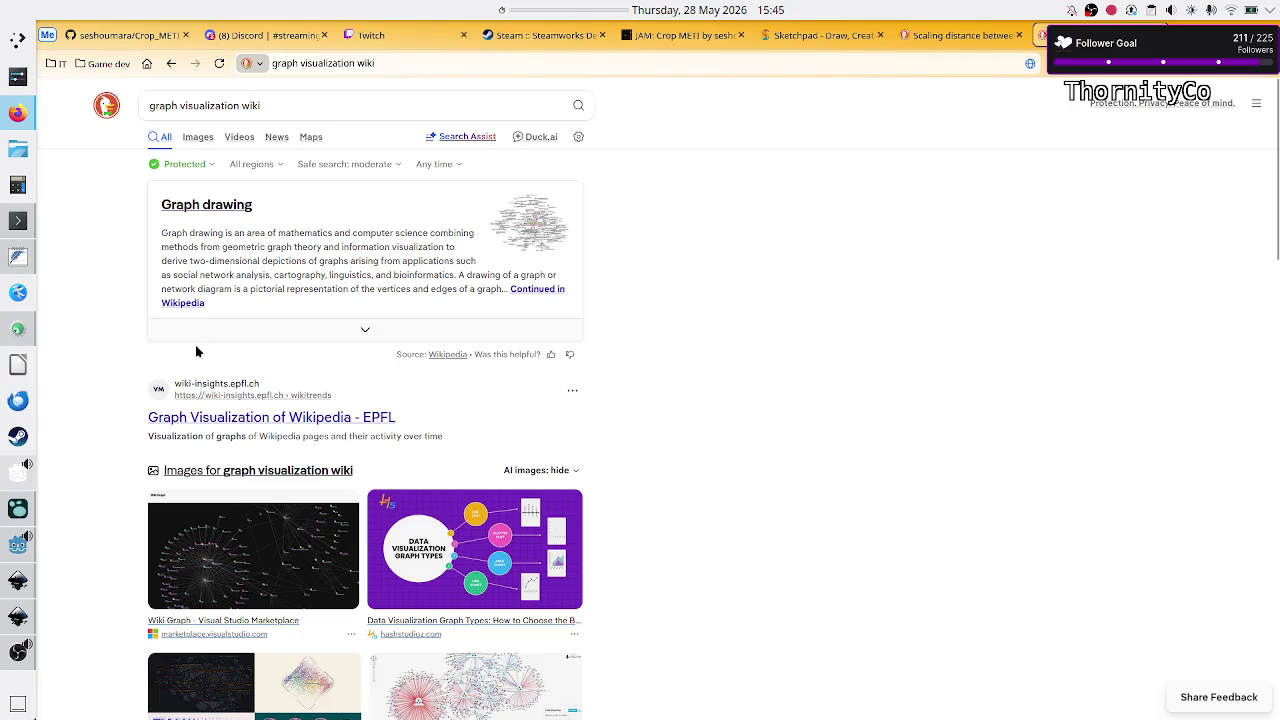
scroll(155, 425, down, 4)
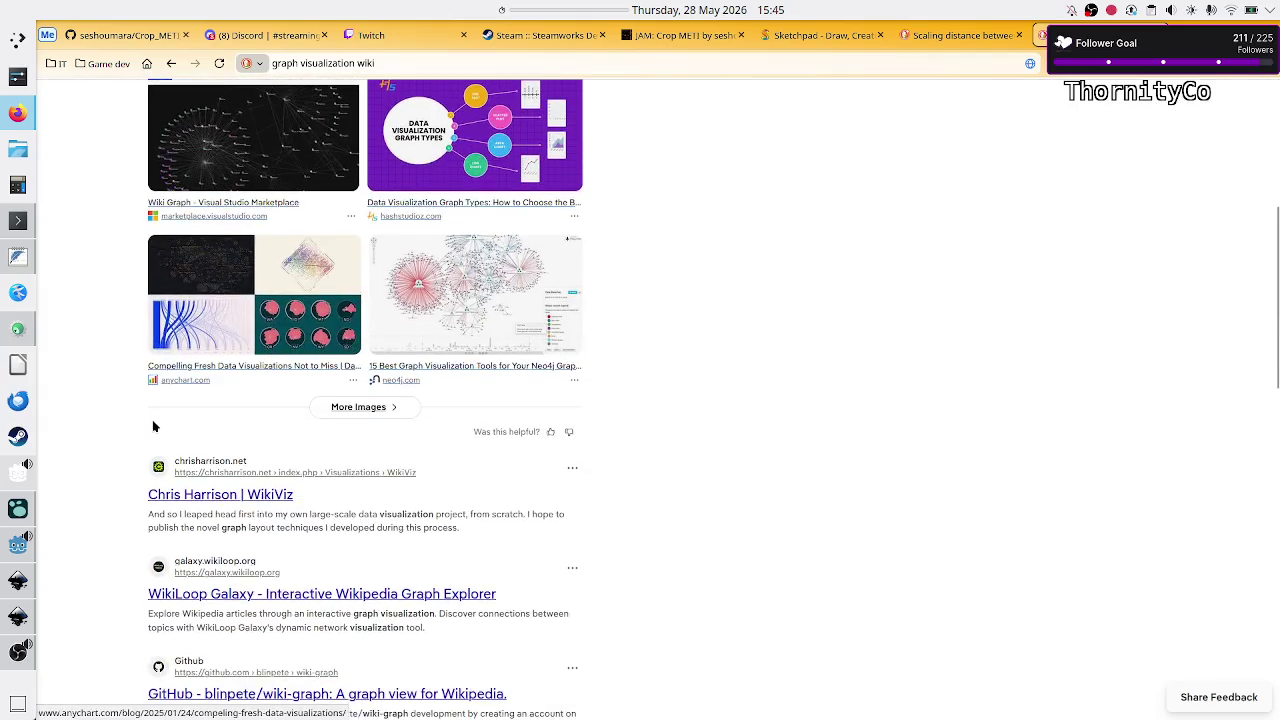
scroll(155, 427, down, 3)
scroll(154, 427, down, 2)
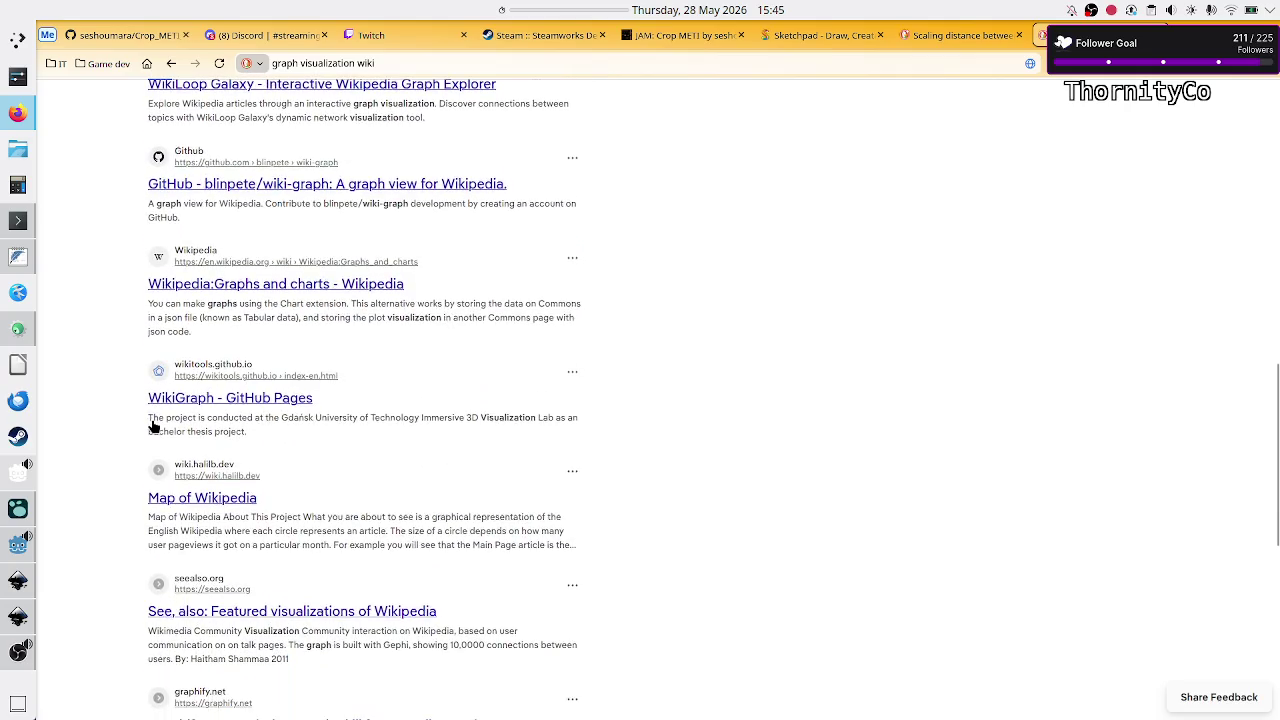
scroll(153, 427, up, 10)
- Replace the query with 'graph force directed wiki' and open the Force-directed graph drawing Wikipedia article
click(309, 104)
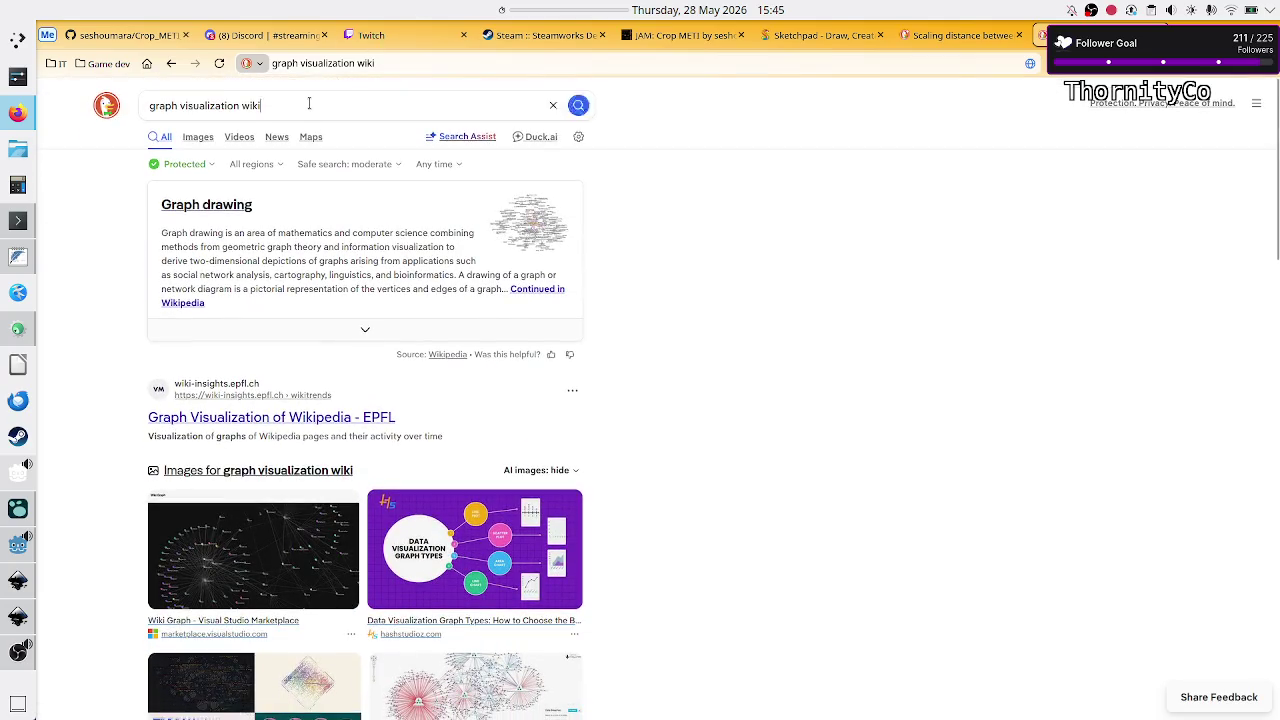
double_click(309, 104)
key(BackSpace)
key(BackSpace)
key(BackSpace)
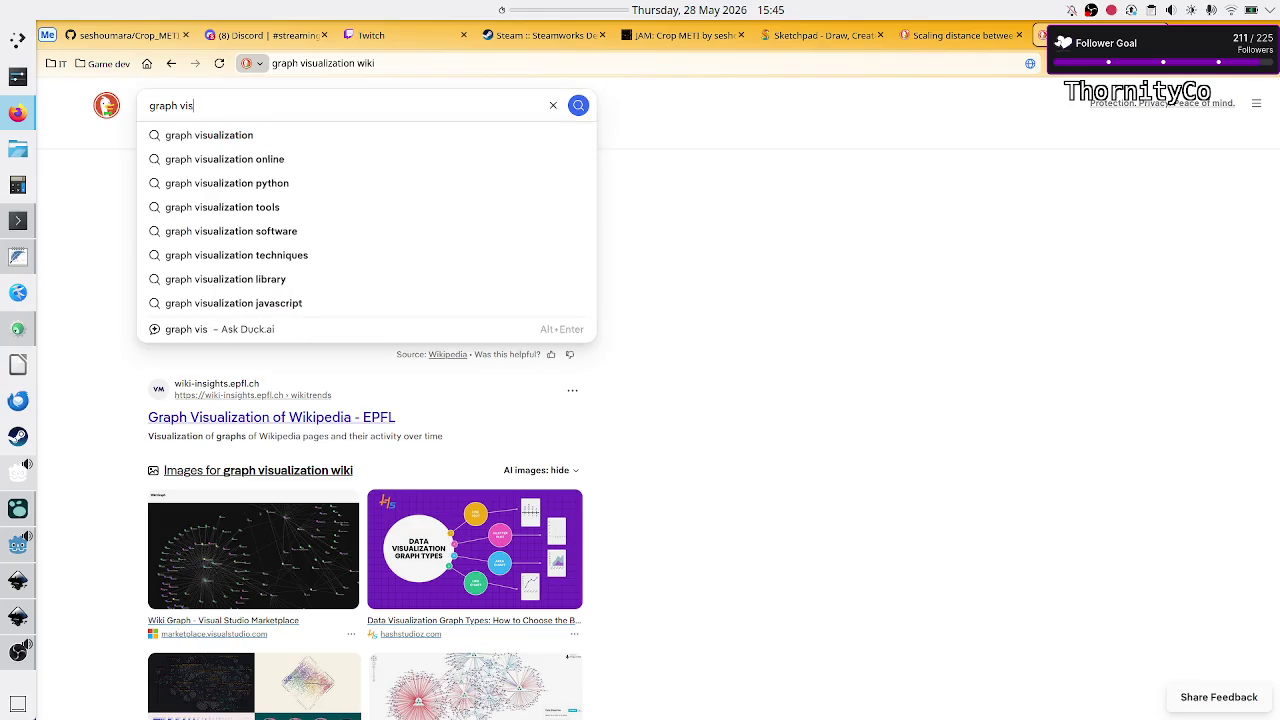
key(BackSpace)
key(BackSpace)
key(BackSpace)
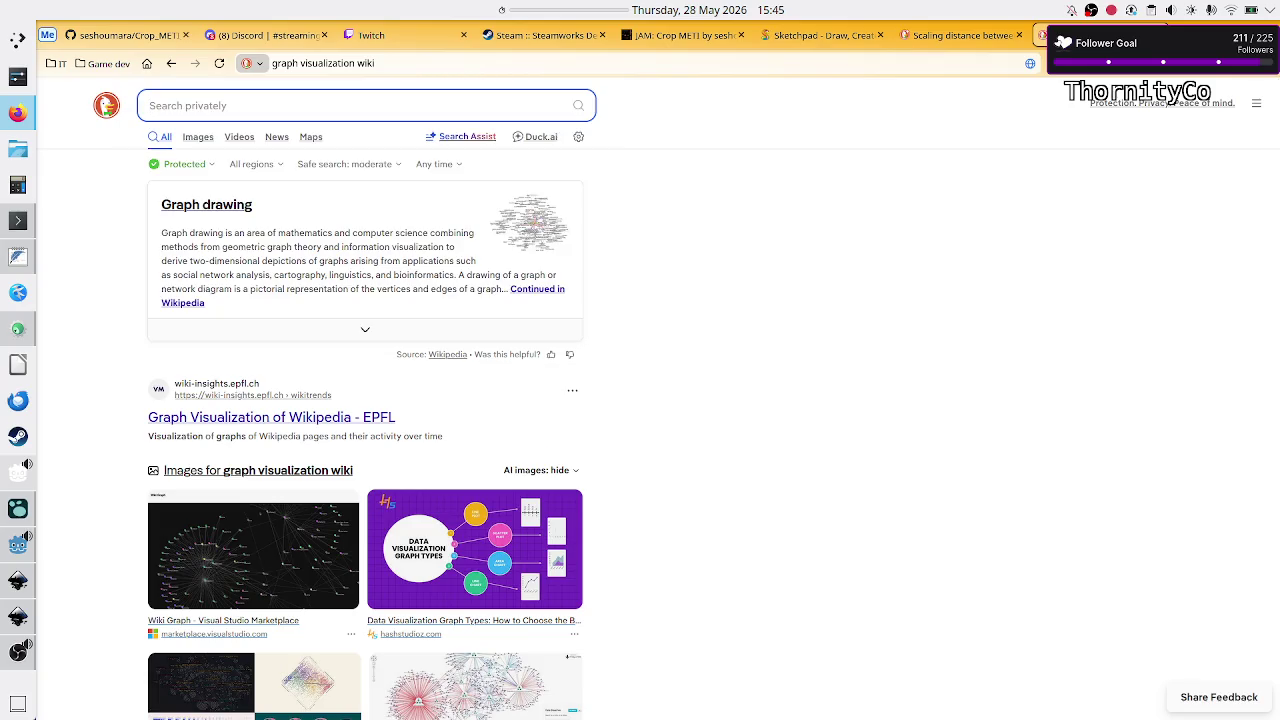
text(graph forc)
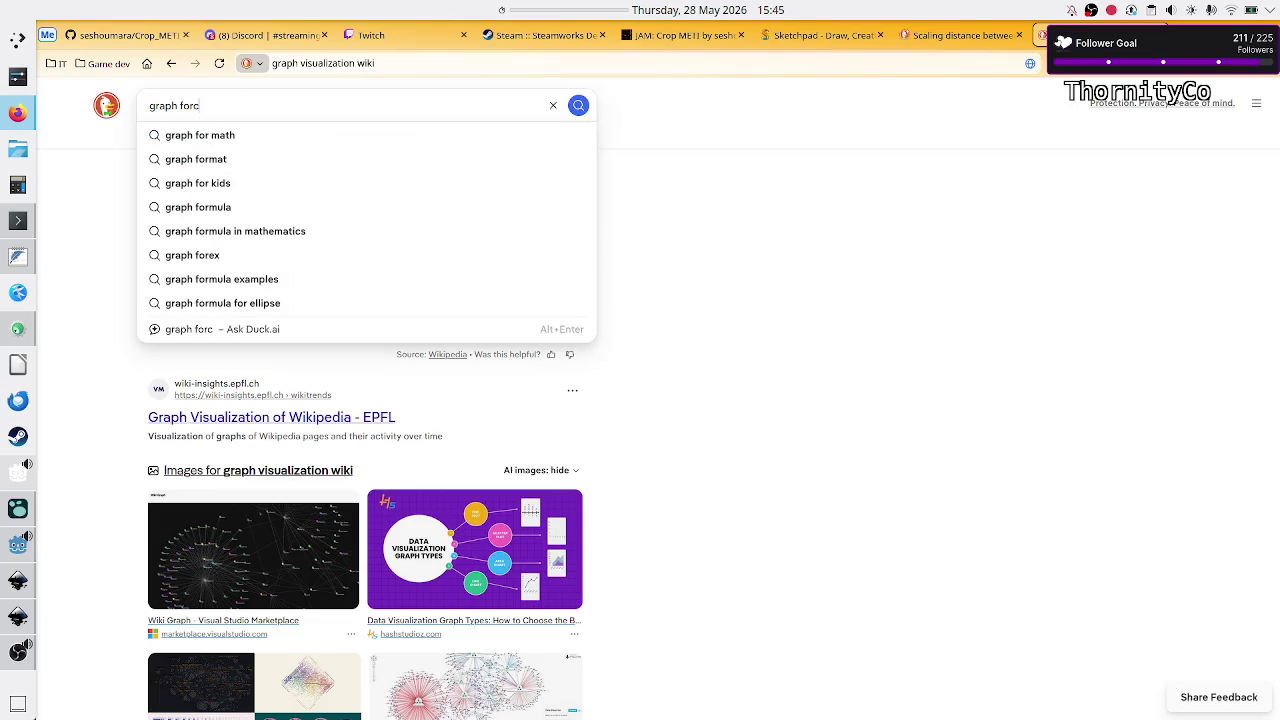
text(e directed)
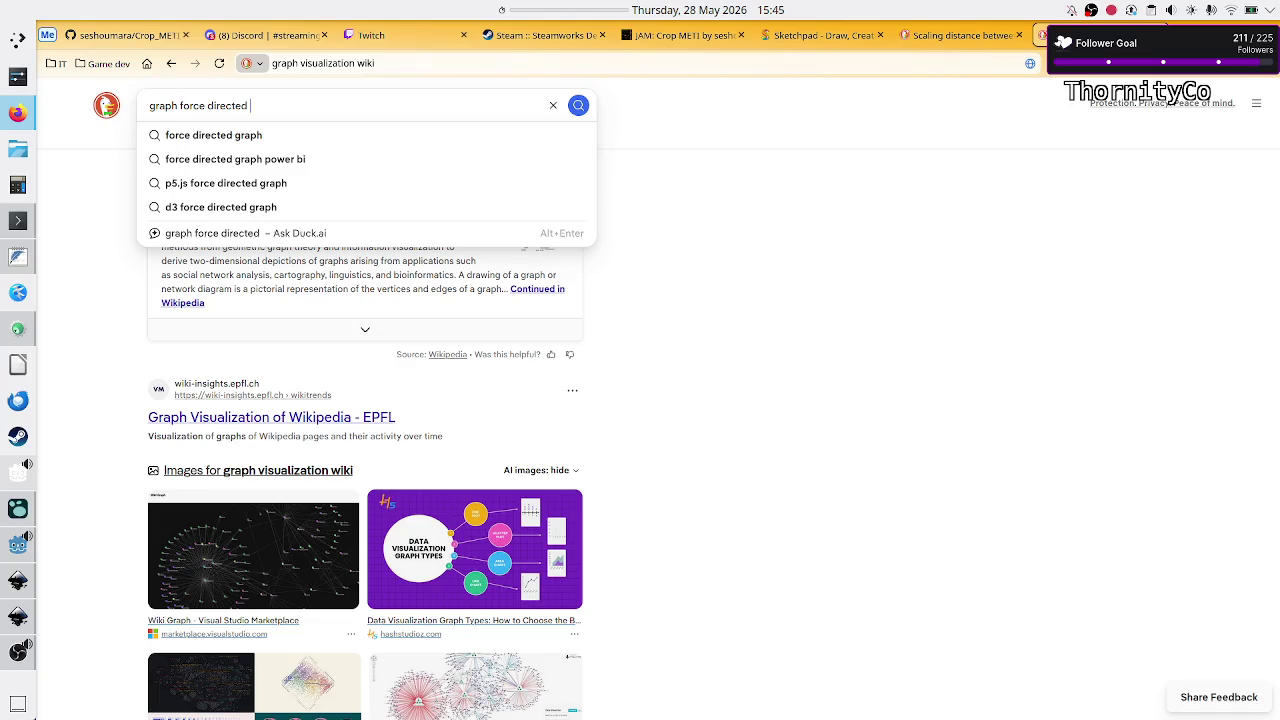
key(BackSpace)
text(wiki)
key(Return)
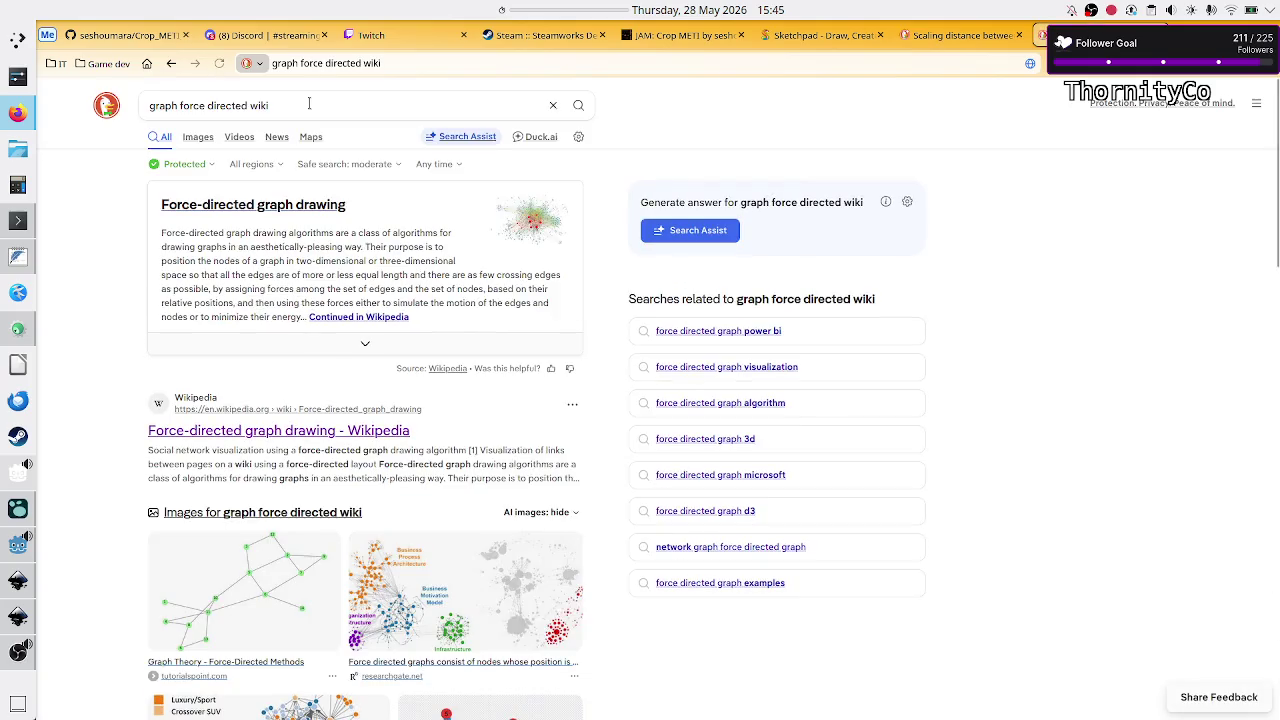
click(276, 431)
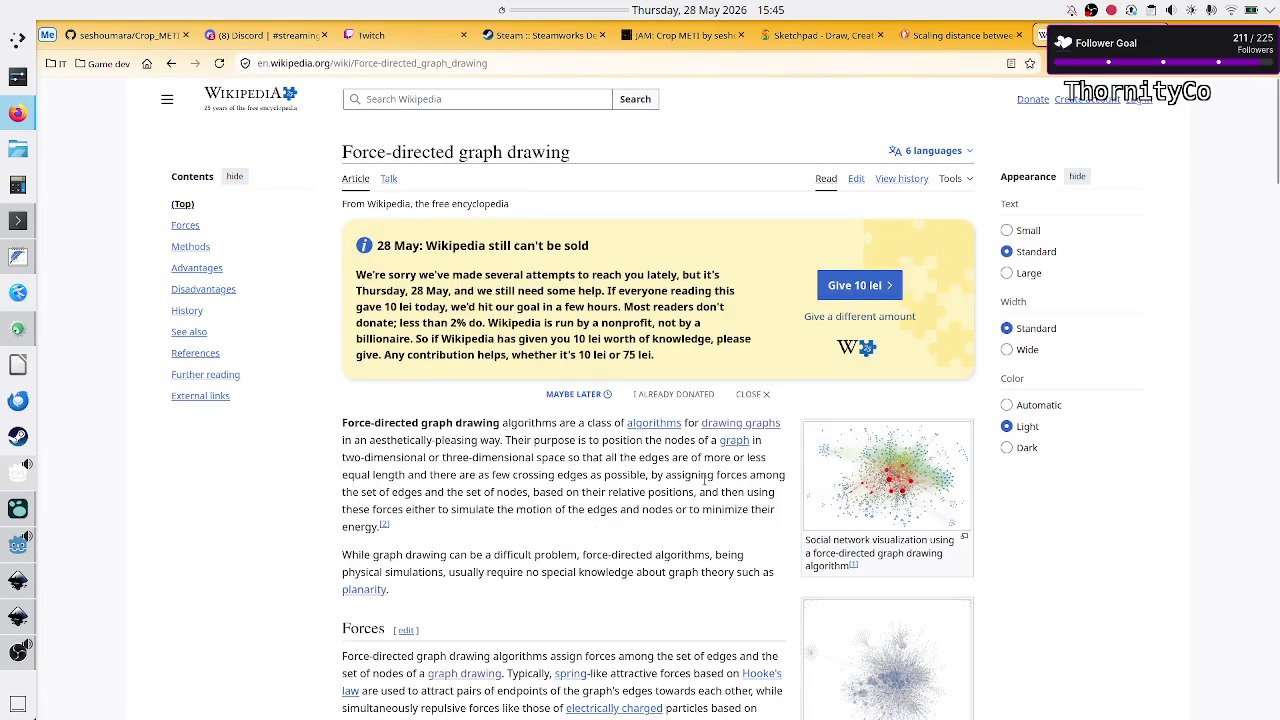
- Read through the Force-directed graph drawing article, scrolling down its sections
scroll(705, 478, down, 15)
scroll(705, 478, down, 1)
scroll(705, 478, up, 1)
scroll(705, 478, down, 1)
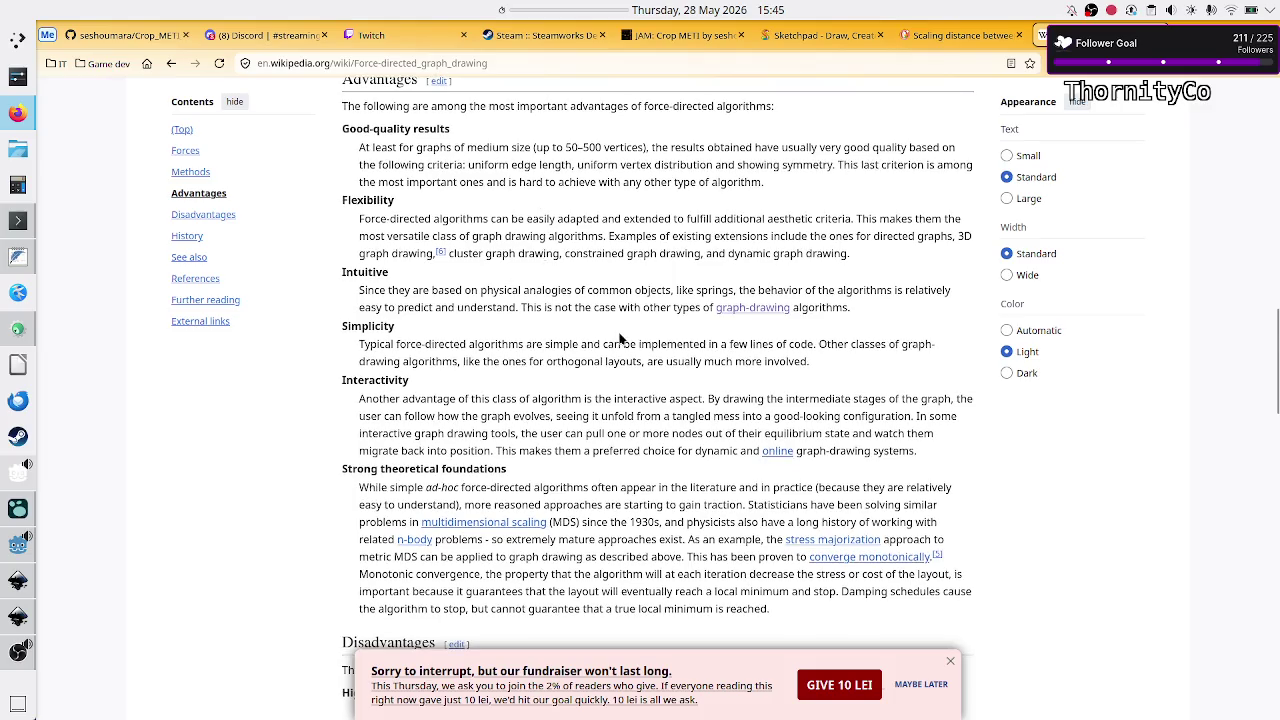
scroll(620, 340, down, 2)
scroll(619, 334, down, 5)
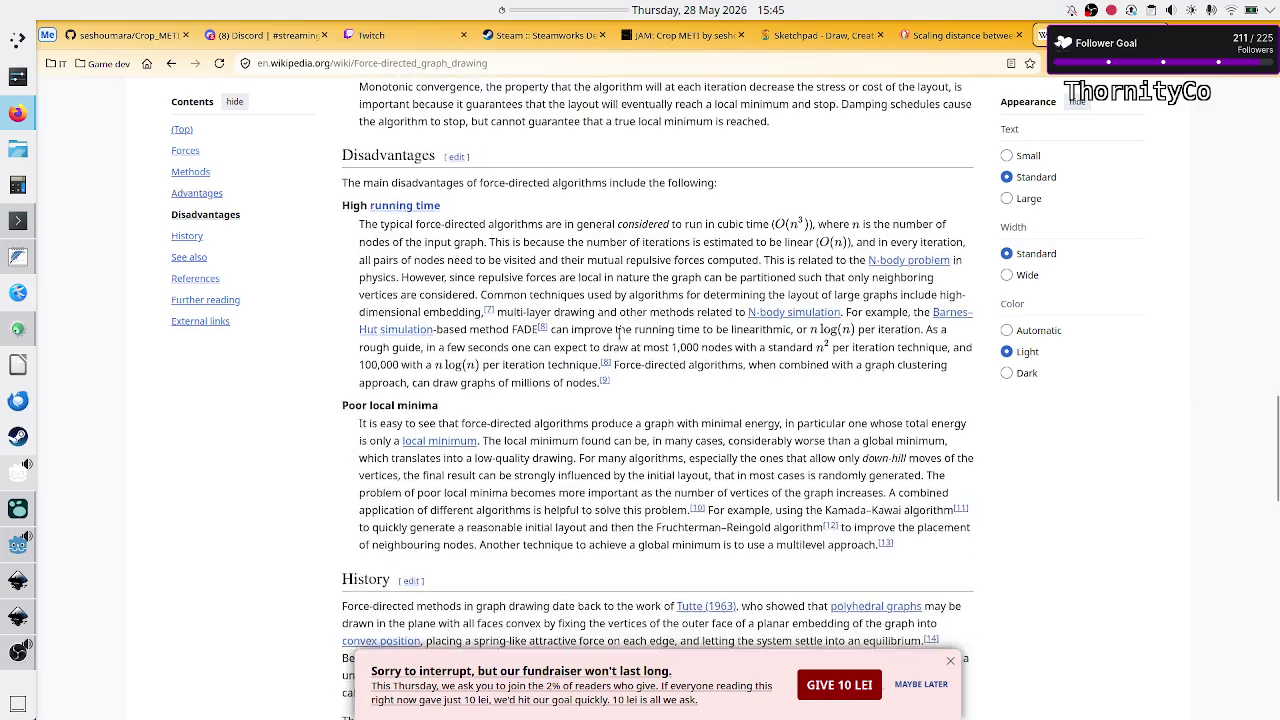
scroll(619, 334, down, 1)
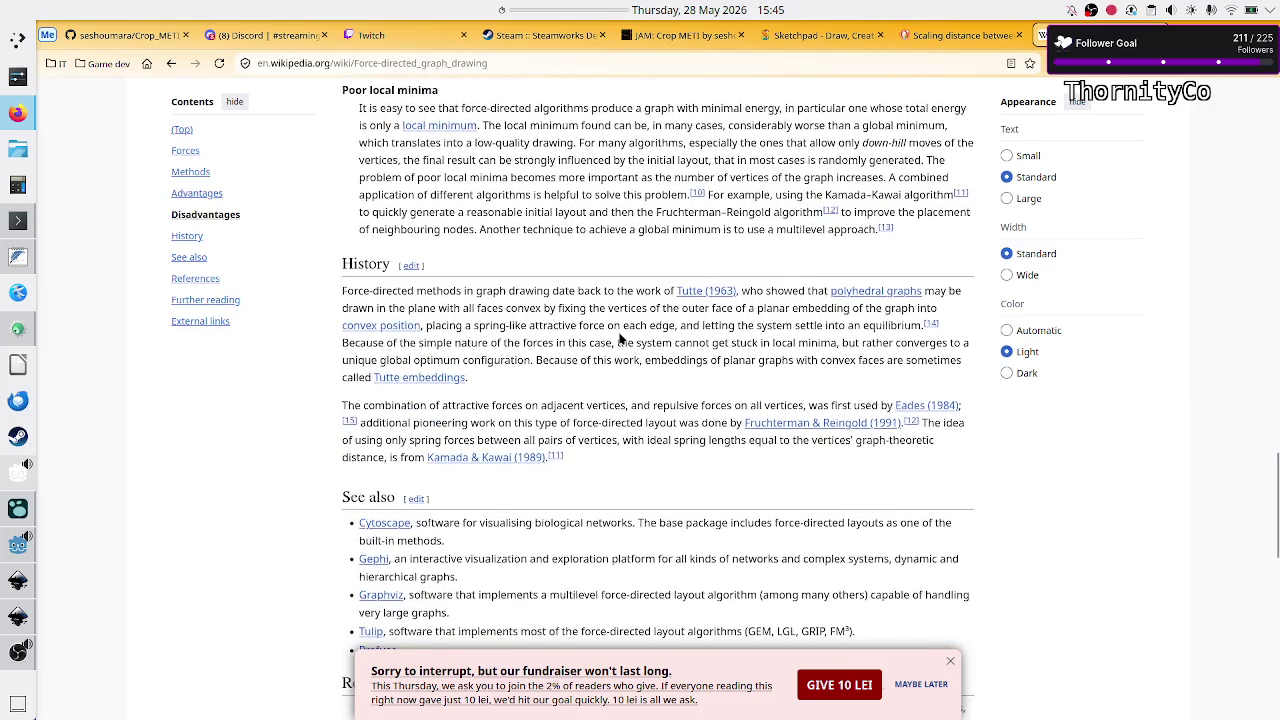
scroll(619, 334, down, 2)
scroll(617, 334, down, 1)
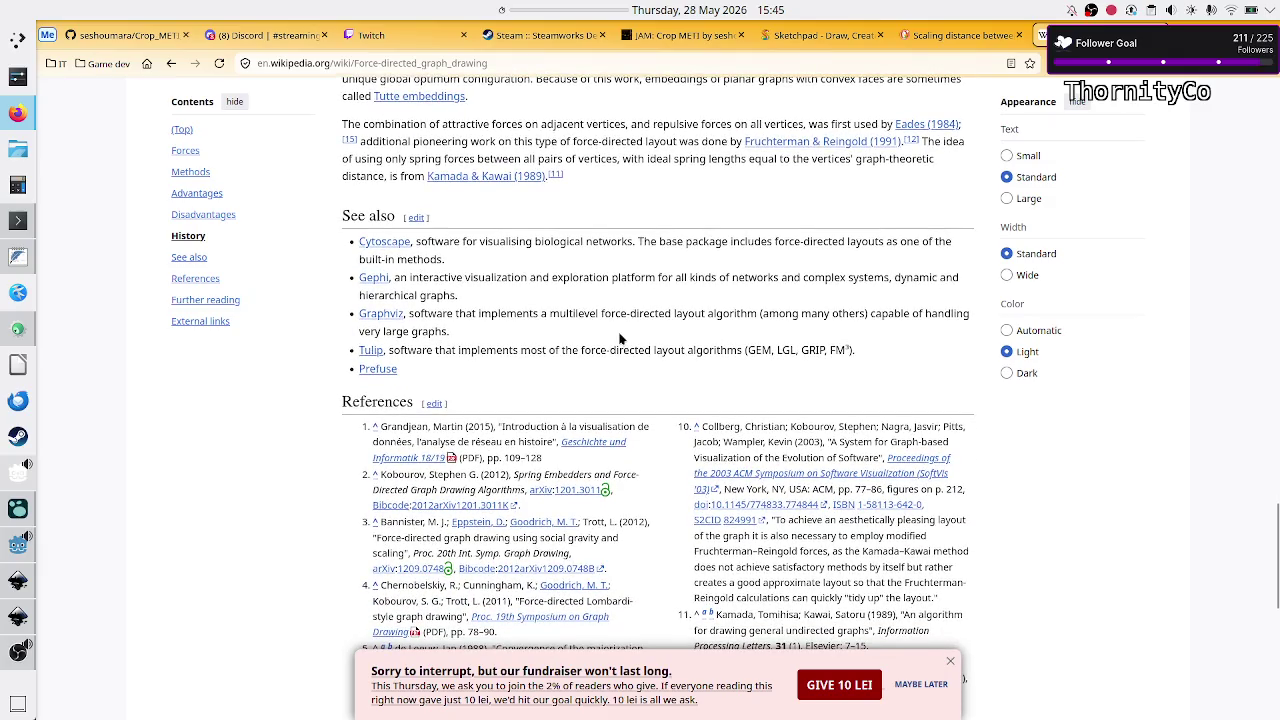
scroll(584, 333, down, 3)
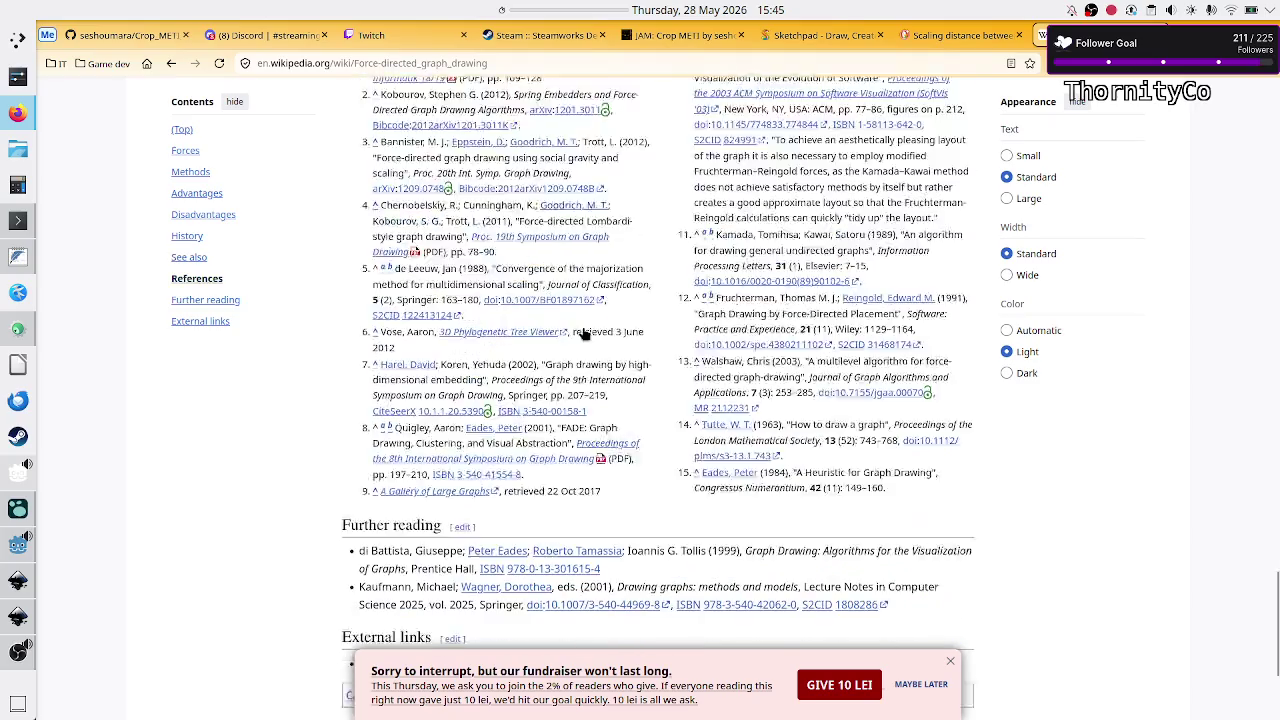
scroll(584, 334, up, 1)
scroll(584, 334, up, 15)
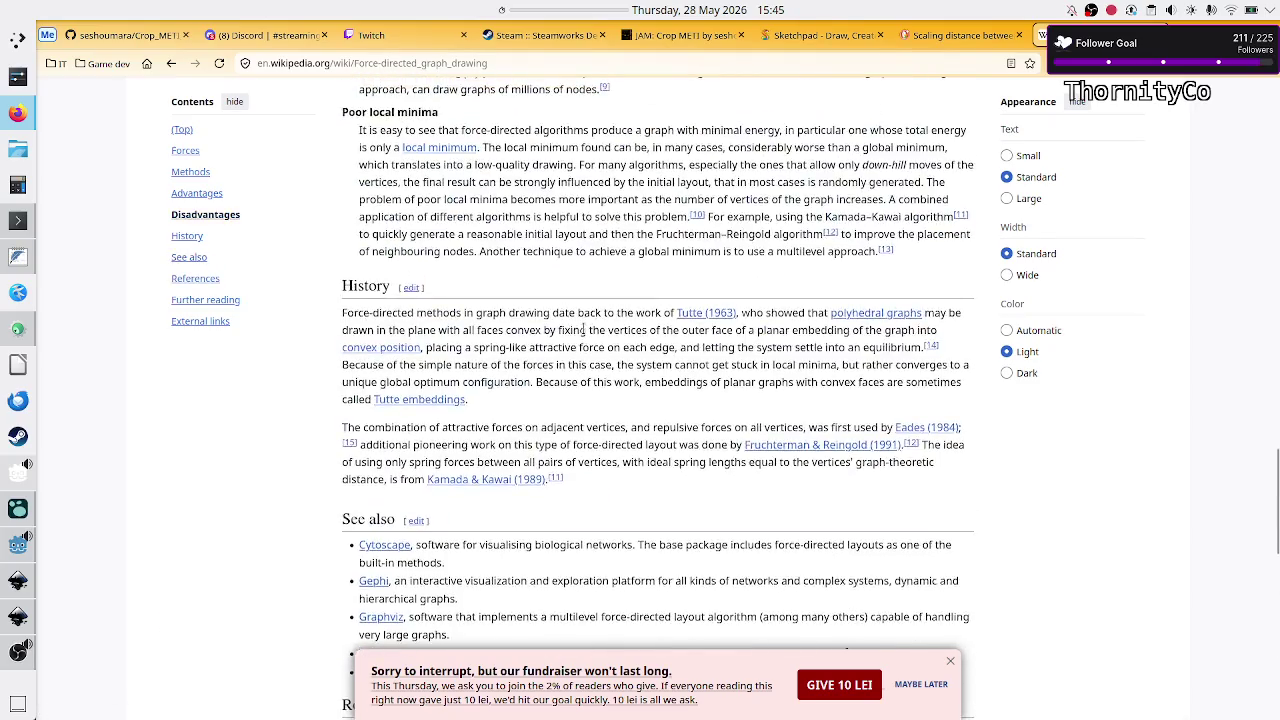
scroll(584, 333, up, 10)
scroll(584, 330, down, 3)
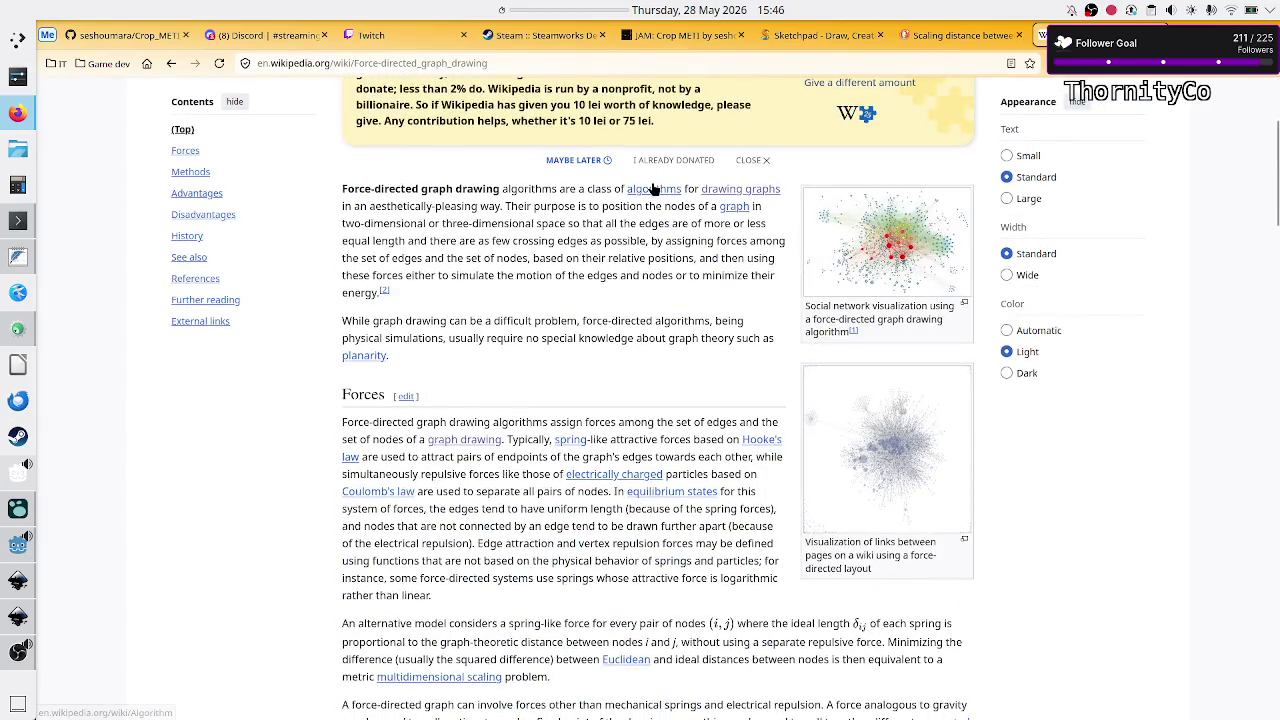
mouse_move(654, 190)
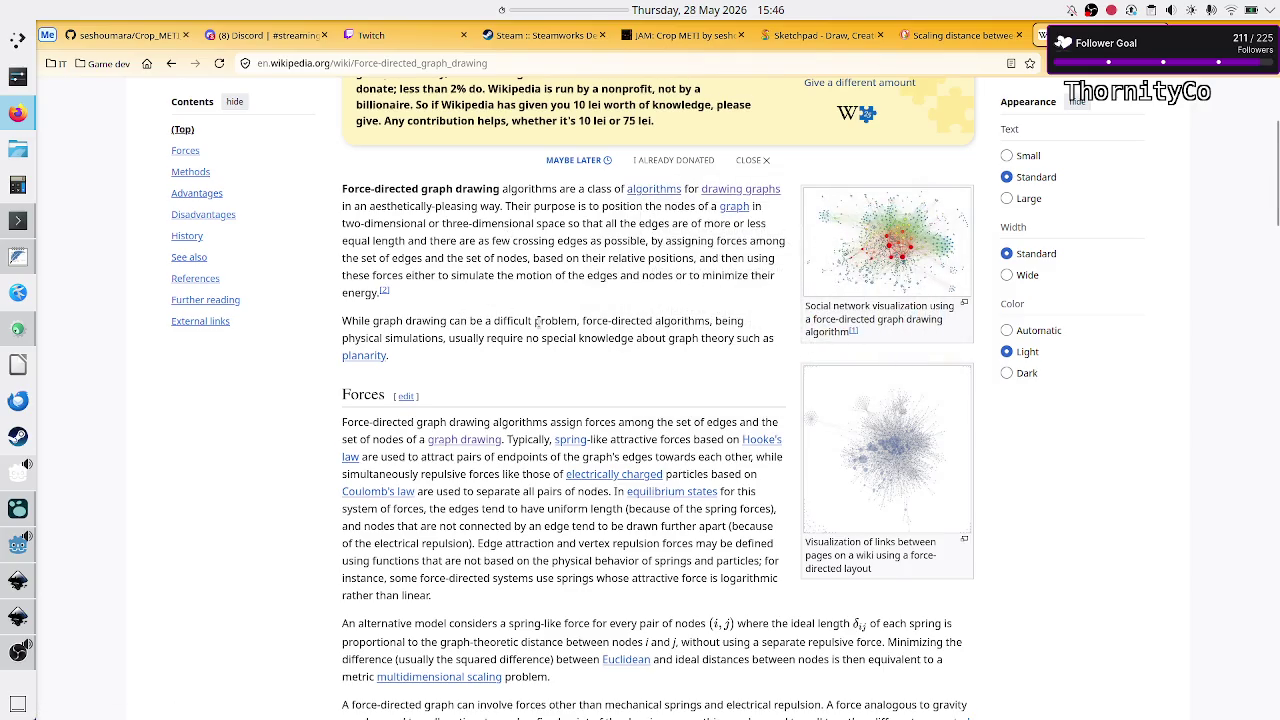
scroll(538, 320, down, 3)
scroll(524, 334, down, 2)
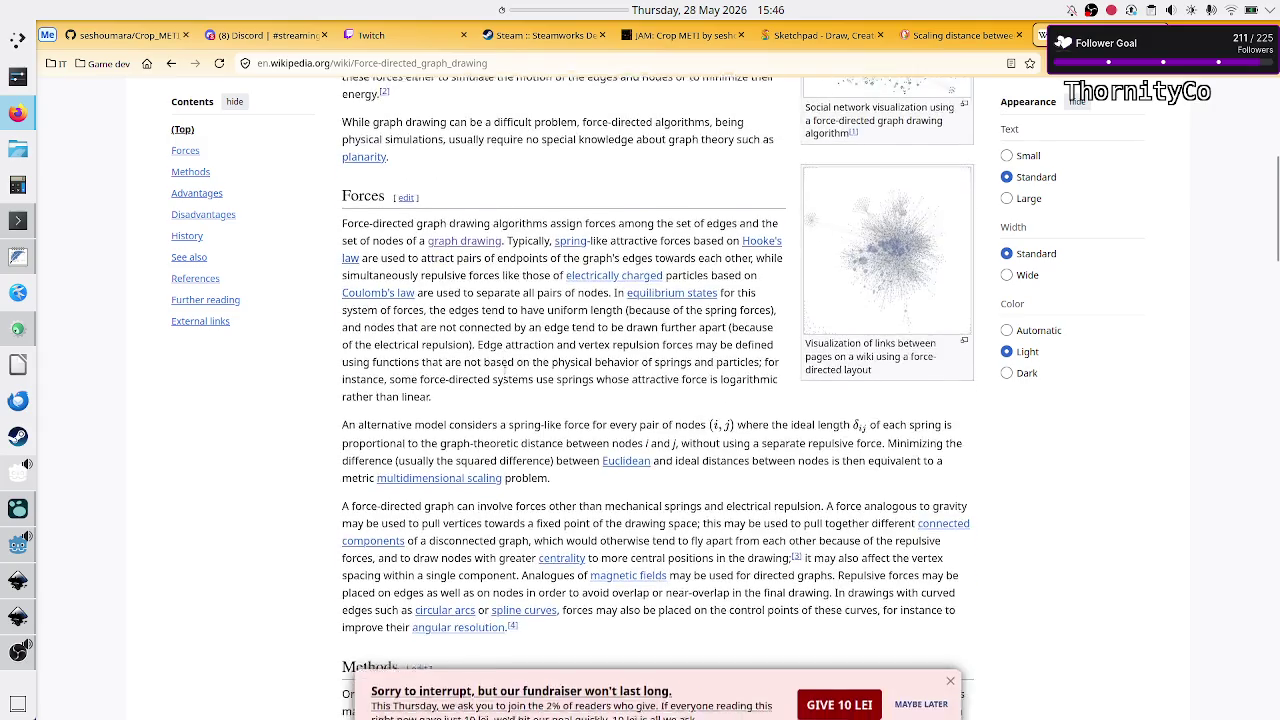
scroll(504, 377, down, 2)
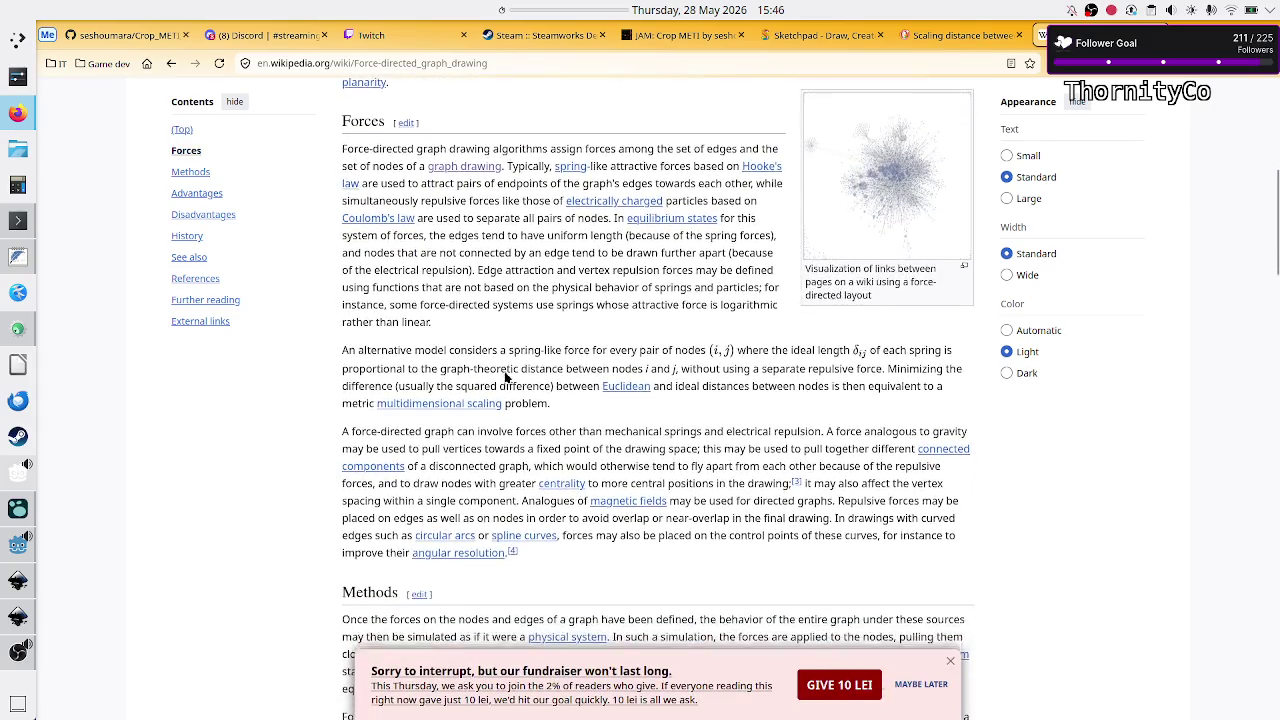
scroll(503, 372, down, 3)
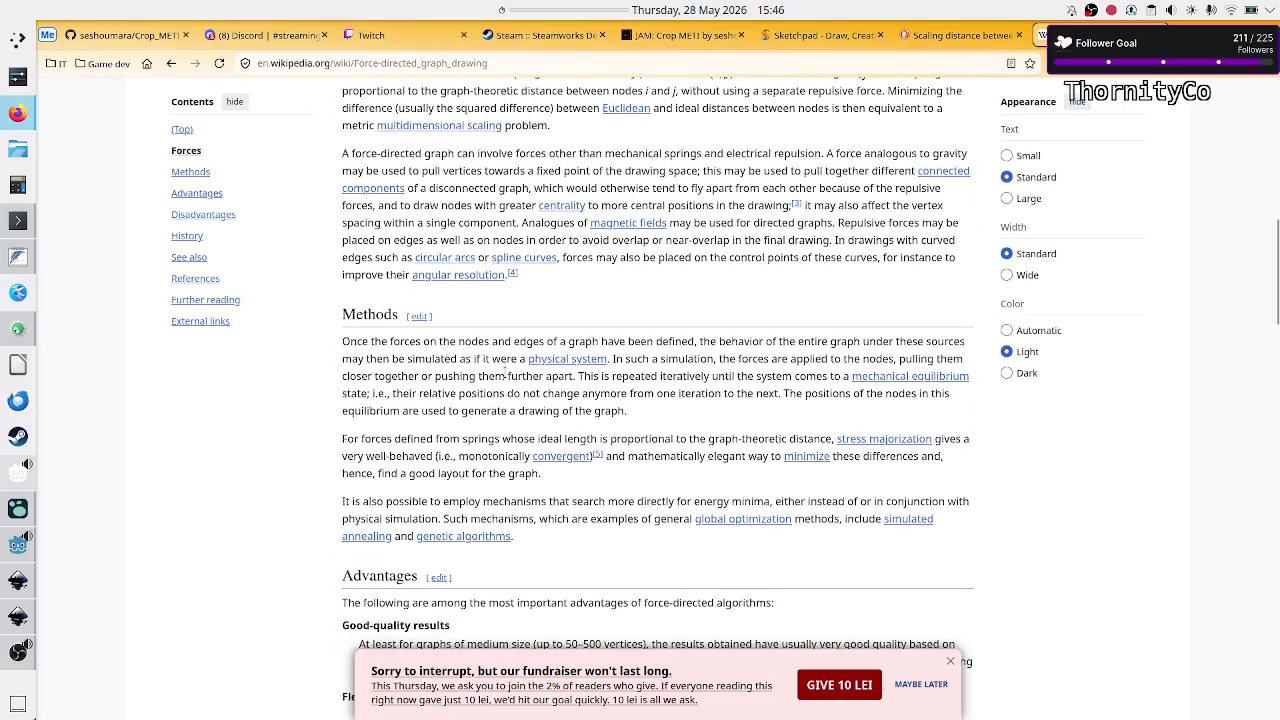
scroll(503, 370, down, 3)
scroll(505, 370, down, 5)
scroll(505, 372, down, 3)
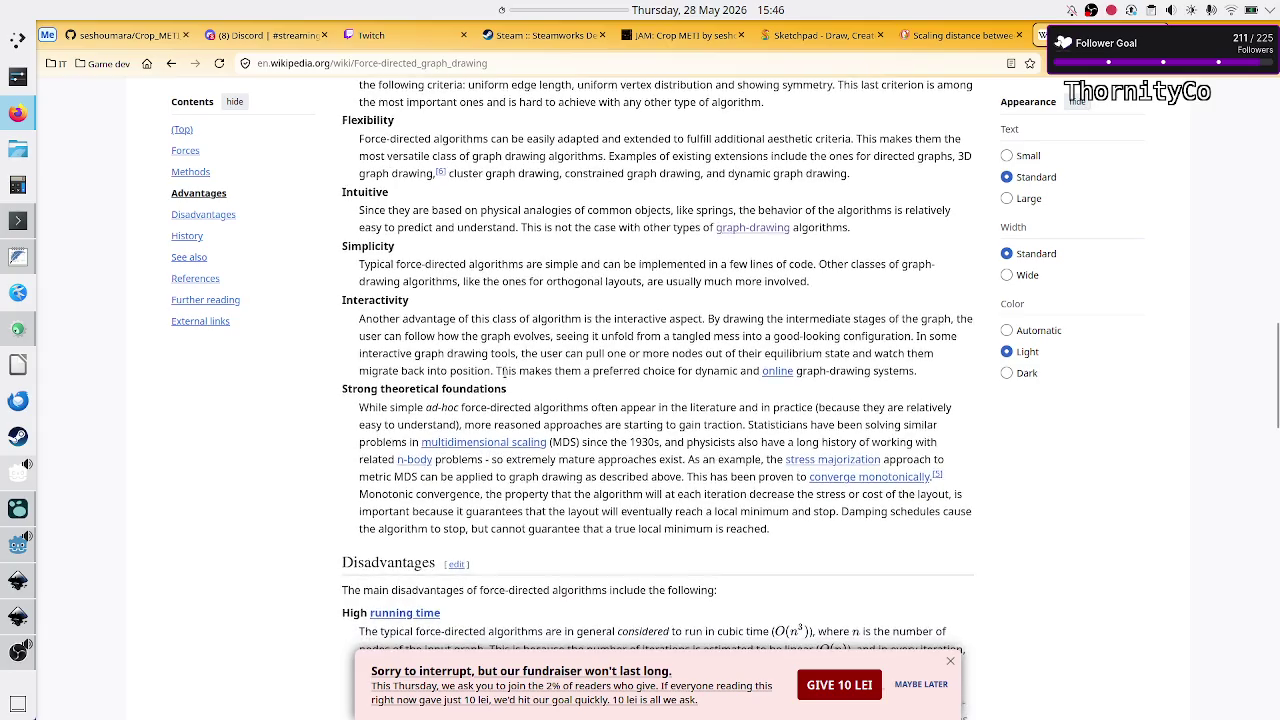
scroll(504, 372, down, 8)
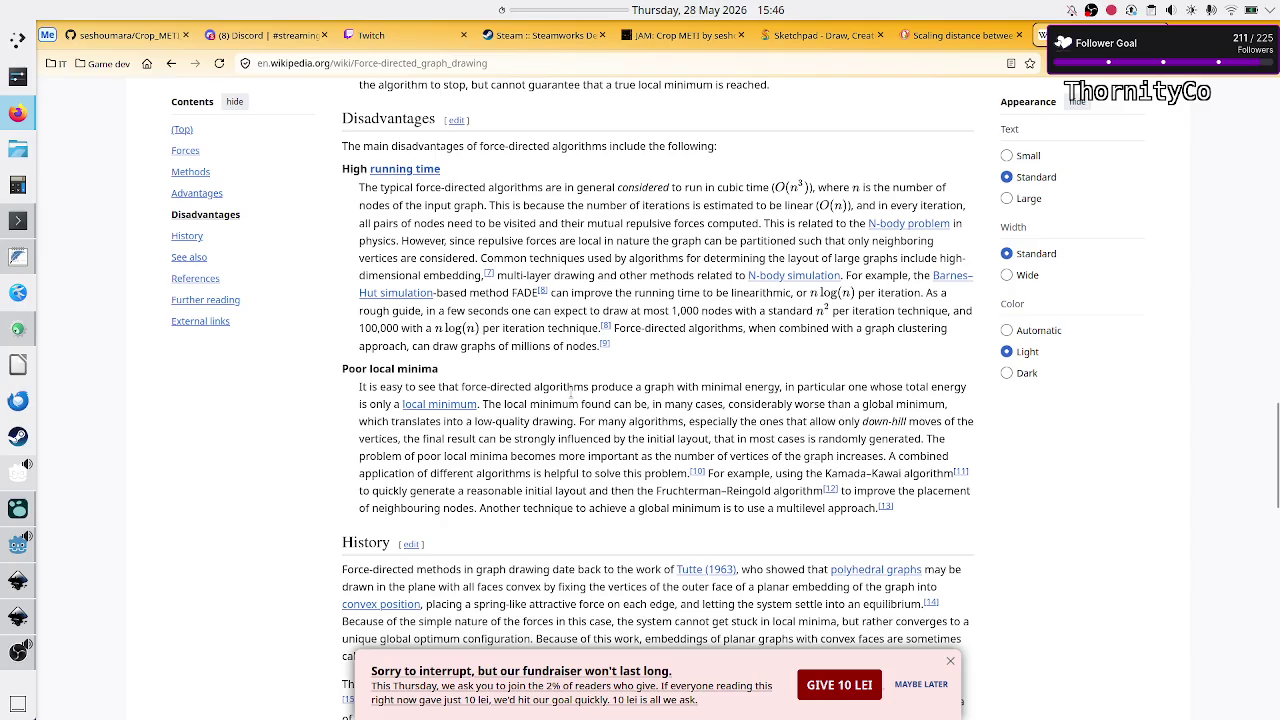
scroll(571, 395, down, 6)
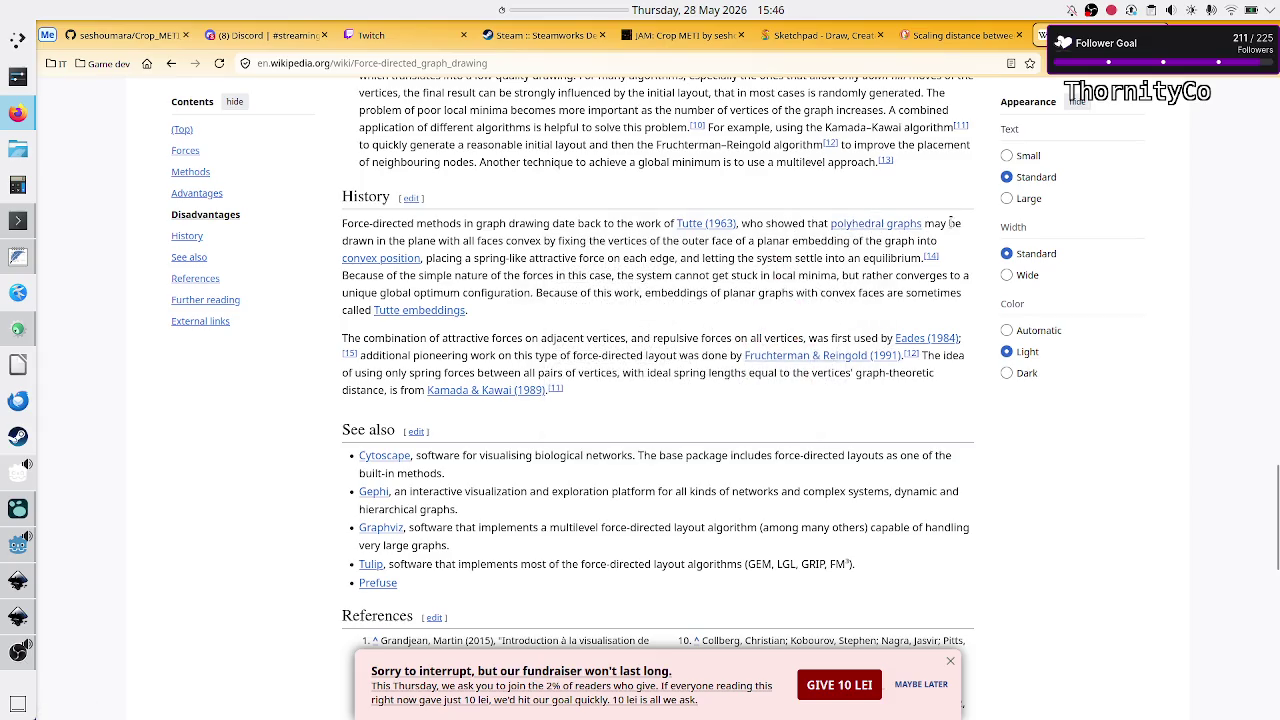
- Follow the History section's 'Tutte embeddings' link and skim the Tutte embedding article
mouse_move(878, 231)
mouse_move(420, 313)
click(425, 312)
scroll(673, 471, down, 3)
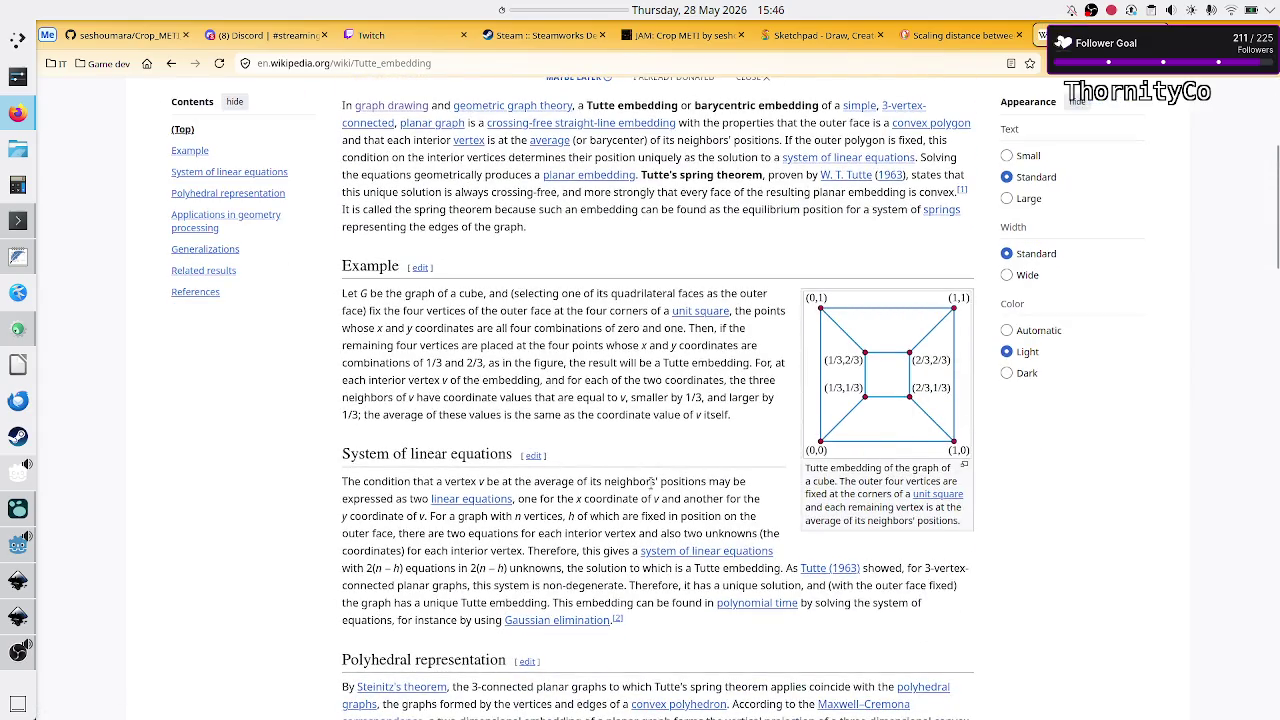
scroll(729, 477, down, 8)
scroll(650, 483, down, 8)
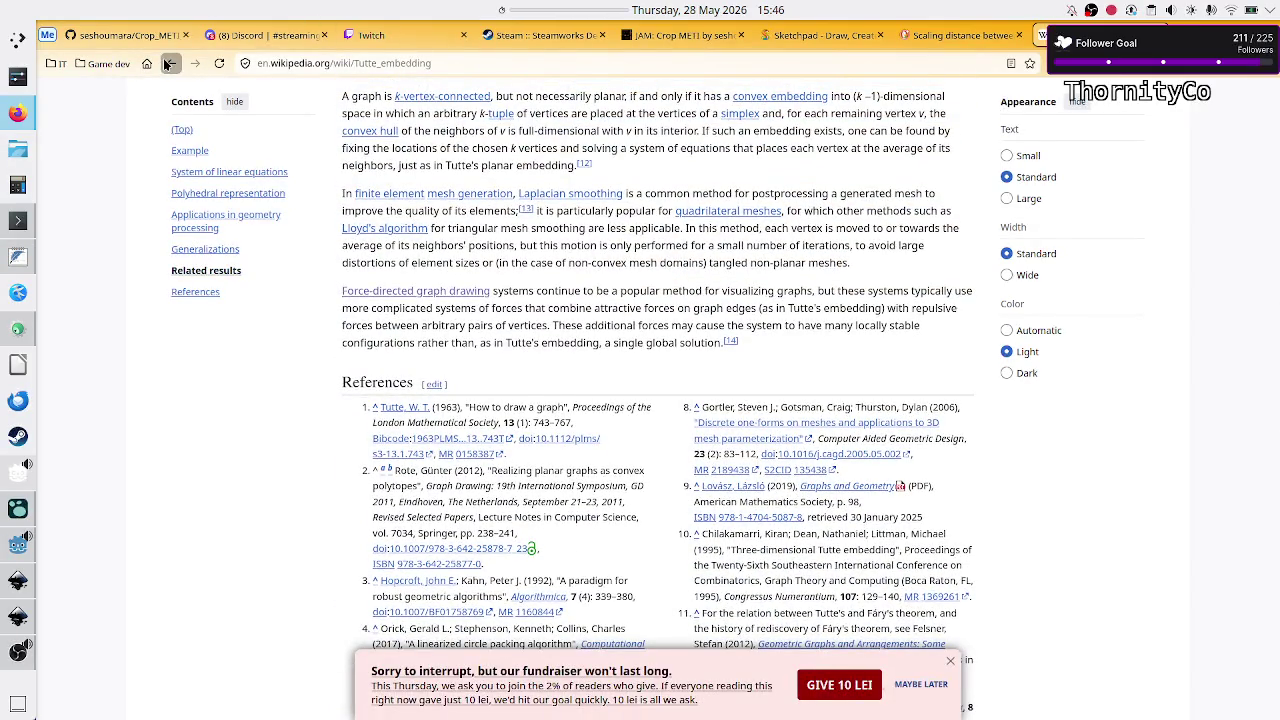
- Return to the force-directed article and jump to the Eades (1984) and Fruchterman & Reingold (1991) references
click(196, 66)
mouse_move(912, 348)
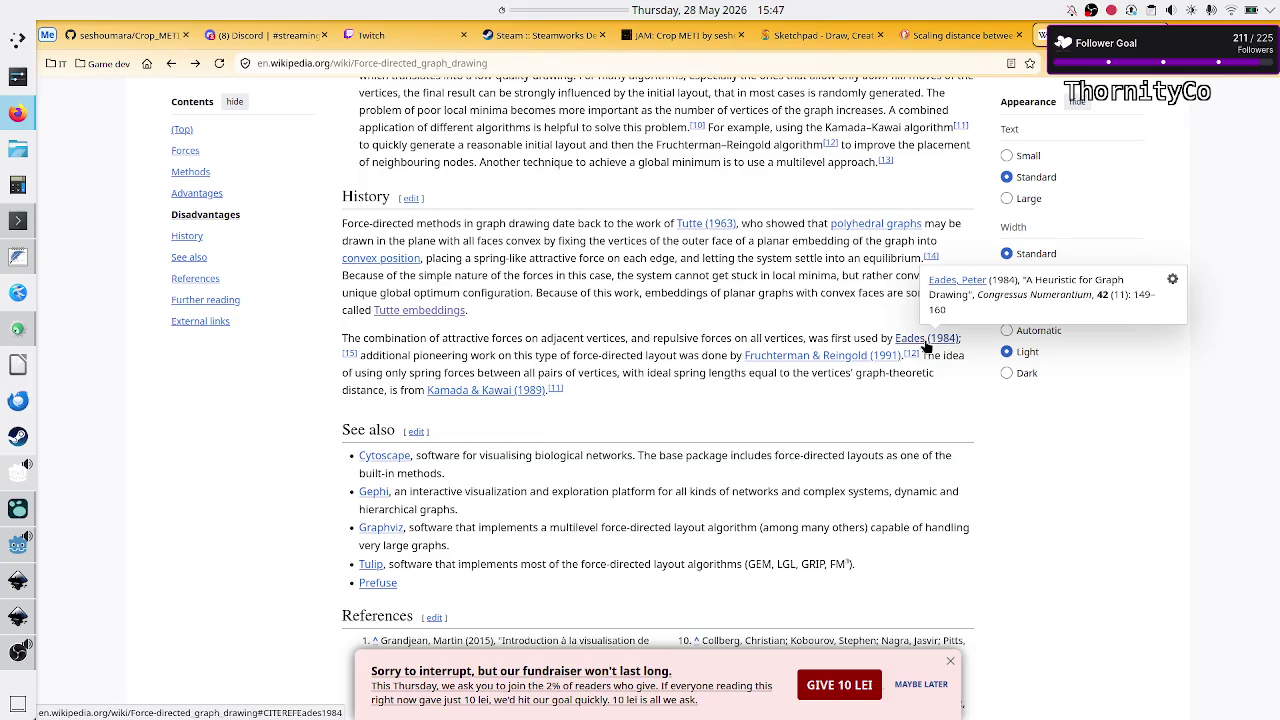
click(925, 338)
scroll(838, 303, up, 8)
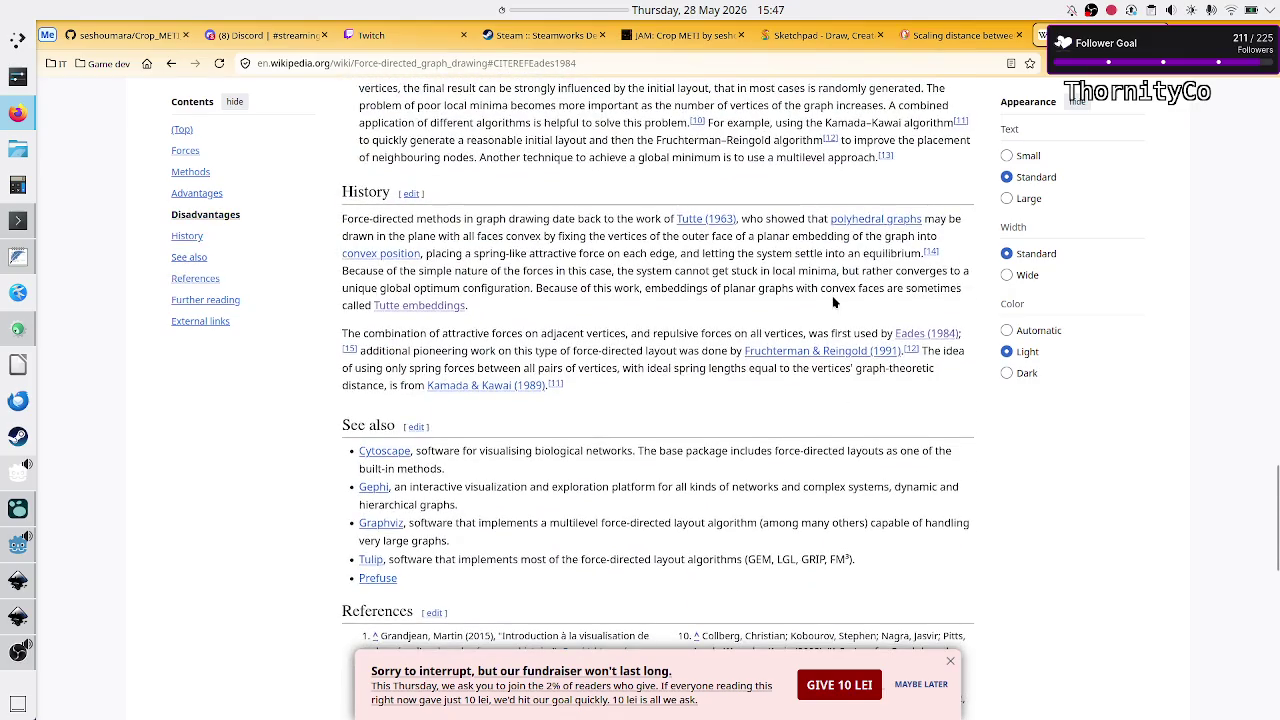
click(808, 351)
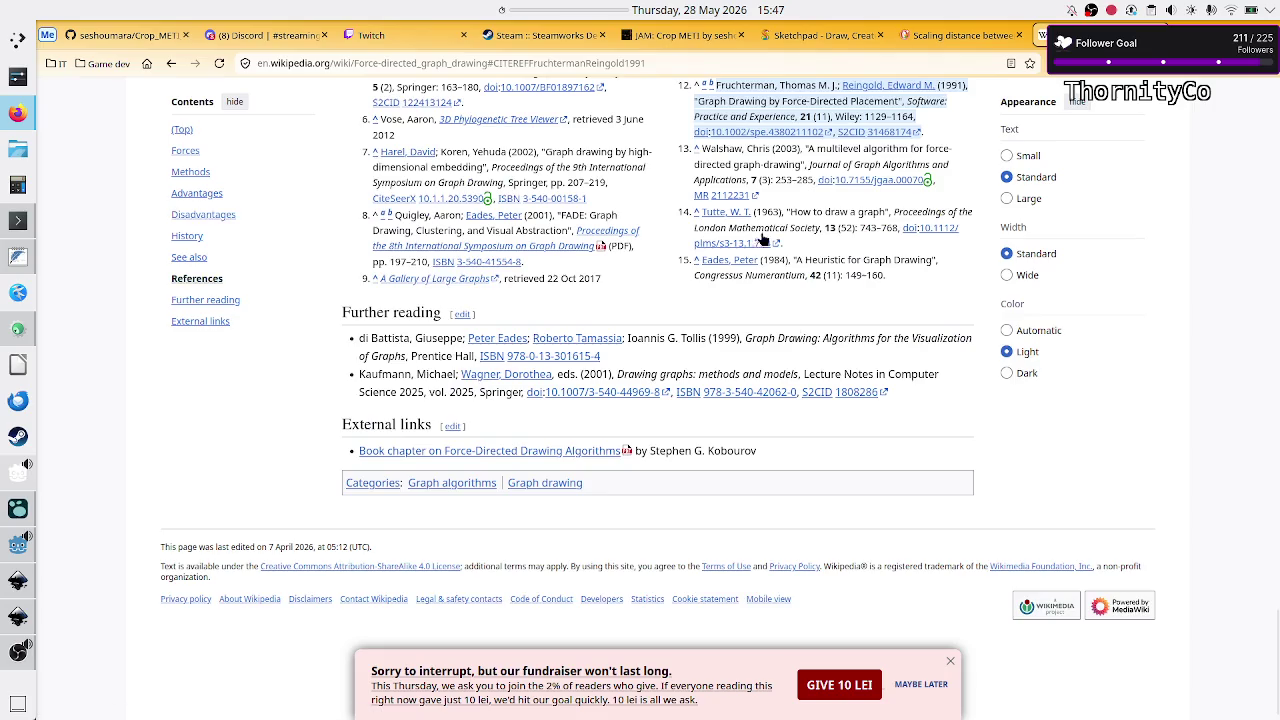
- Jump from the History section to the Kamada & Kawai (1989) reference entry
scroll(700, 205, up, 3)
scroll(700, 205, up, 6)
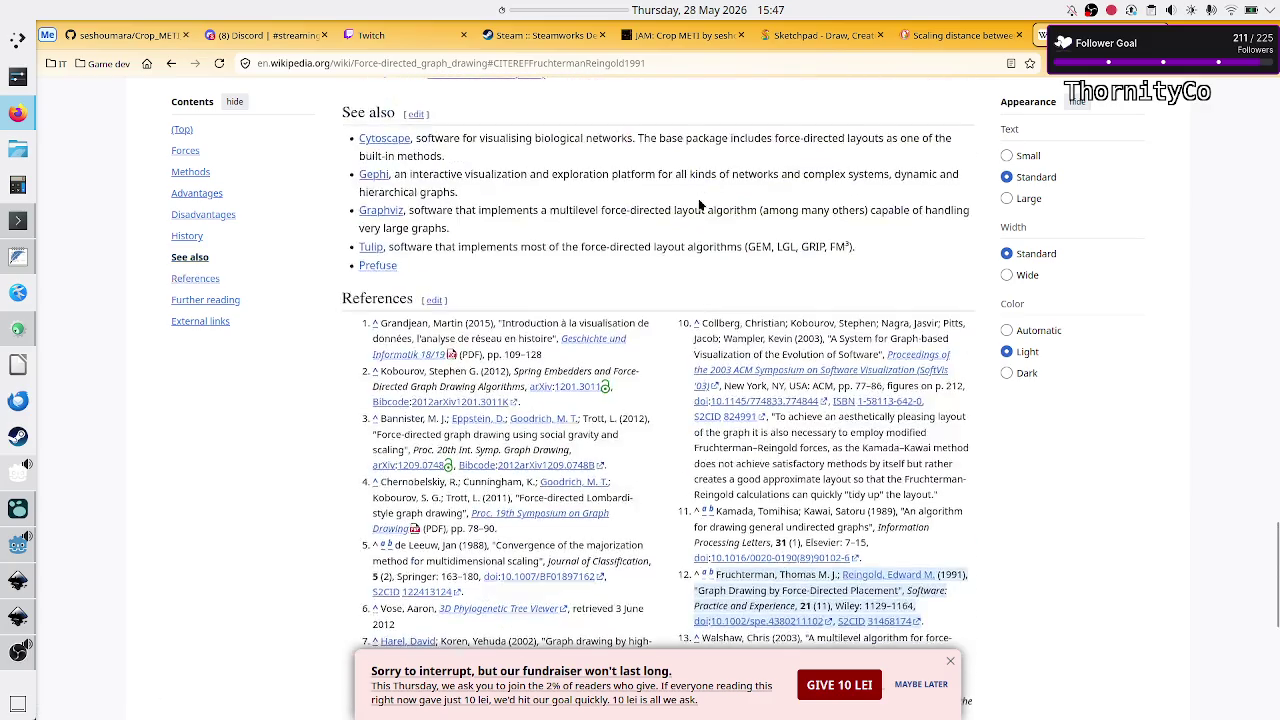
scroll(699, 205, down, 1)
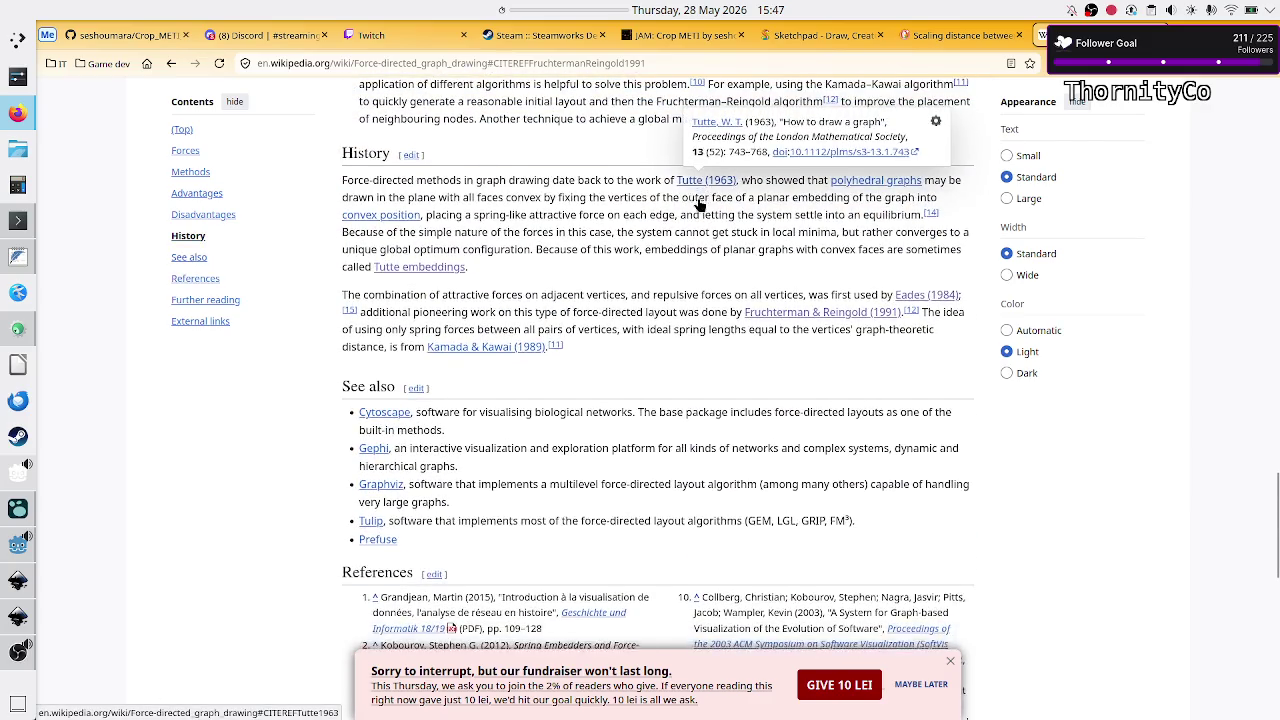
click(501, 345)
scroll(501, 345, up, 8)
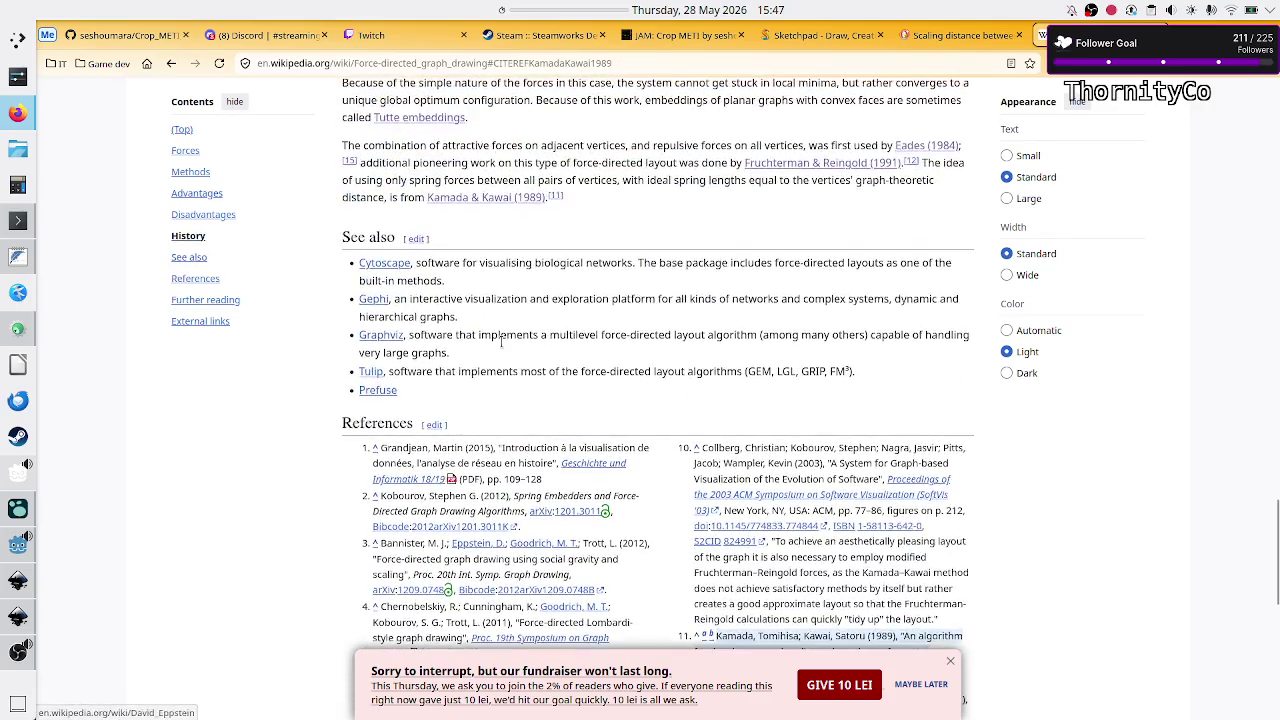
mouse_move(455, 375)
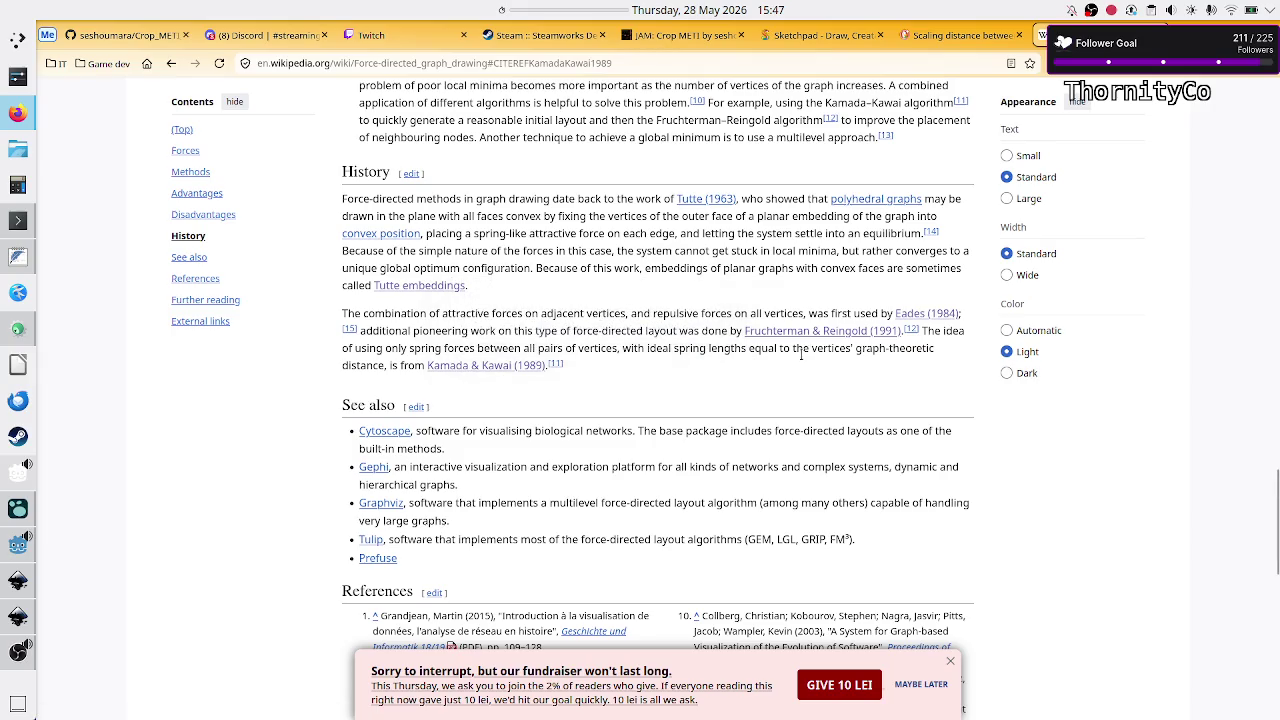
scroll(790, 395, down, 5)
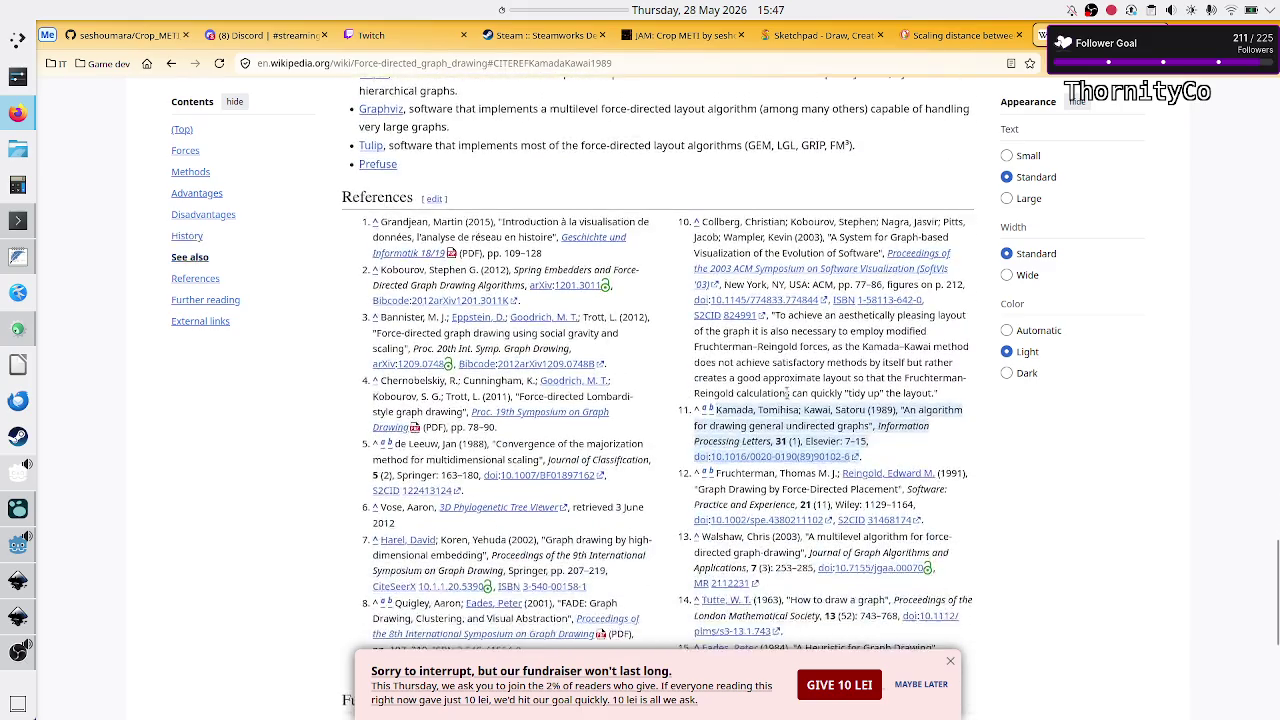
- Open the Kamada & Kawai paper on ScienceDirect, passing verification and allowing only essential cookies
click(786, 459)
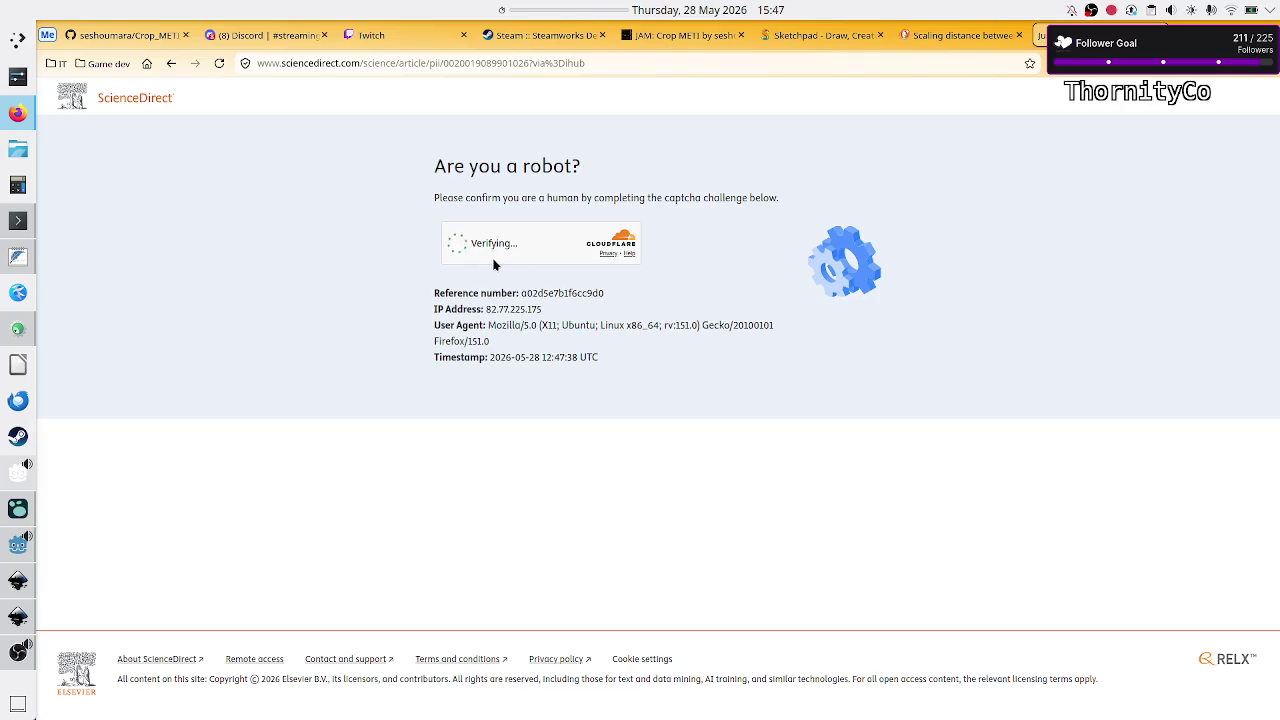
click(462, 251)
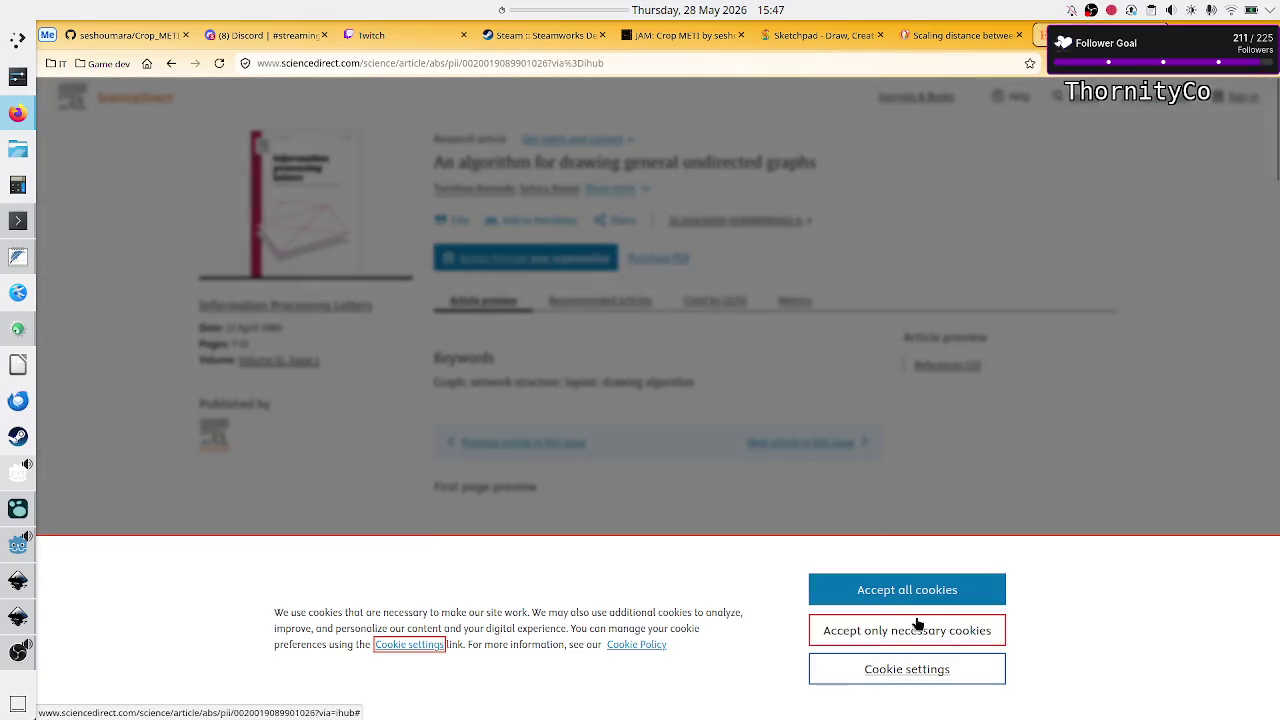
click(936, 640)
scroll(920, 507, down, 3)
scroll(920, 507, down, 5)
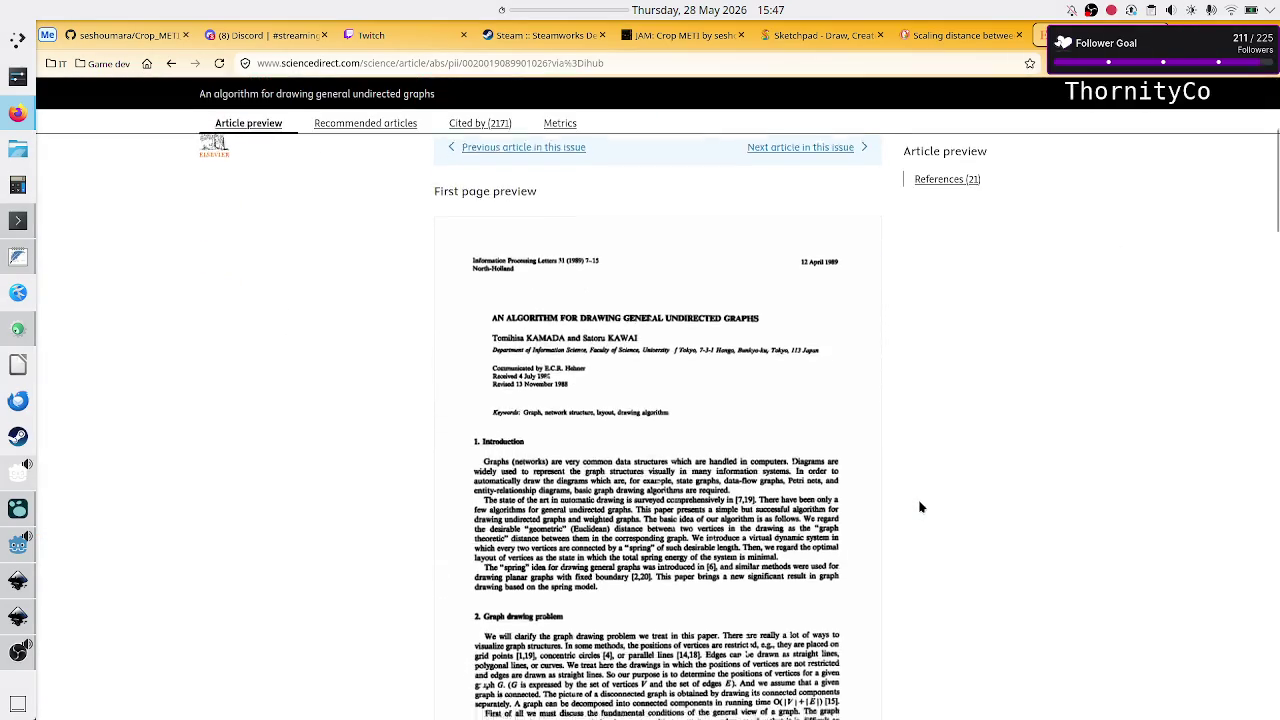
scroll(920, 507, down, 1)
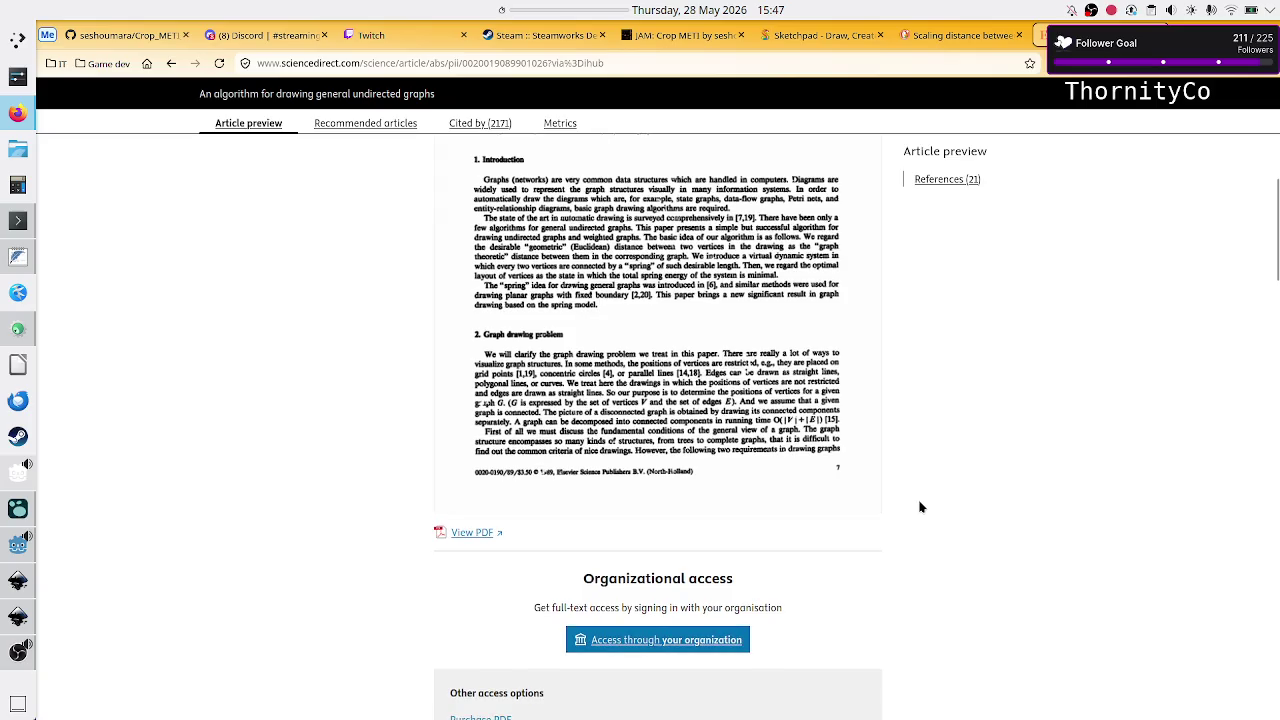
scroll(920, 507, down, 5)
scroll(920, 507, up, 4)
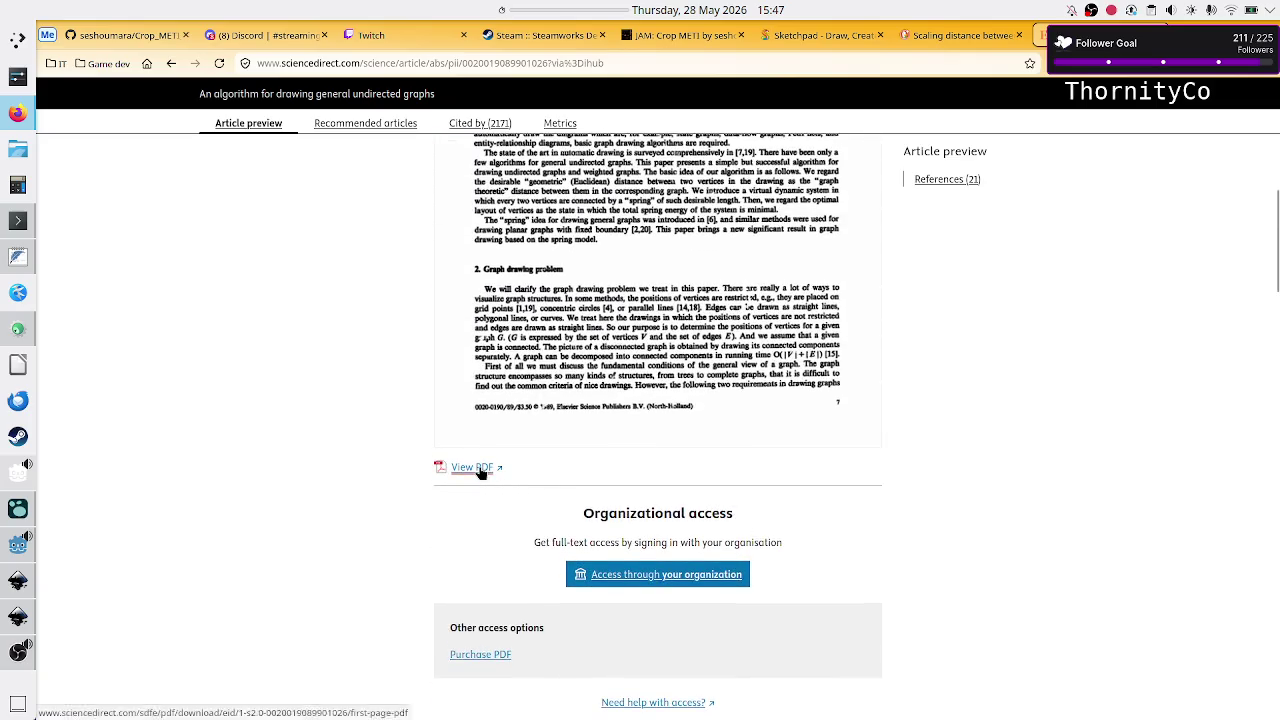
- Open and skim the paper's first-page PDF
click(472, 467)
scroll(560, 399, down, 5)
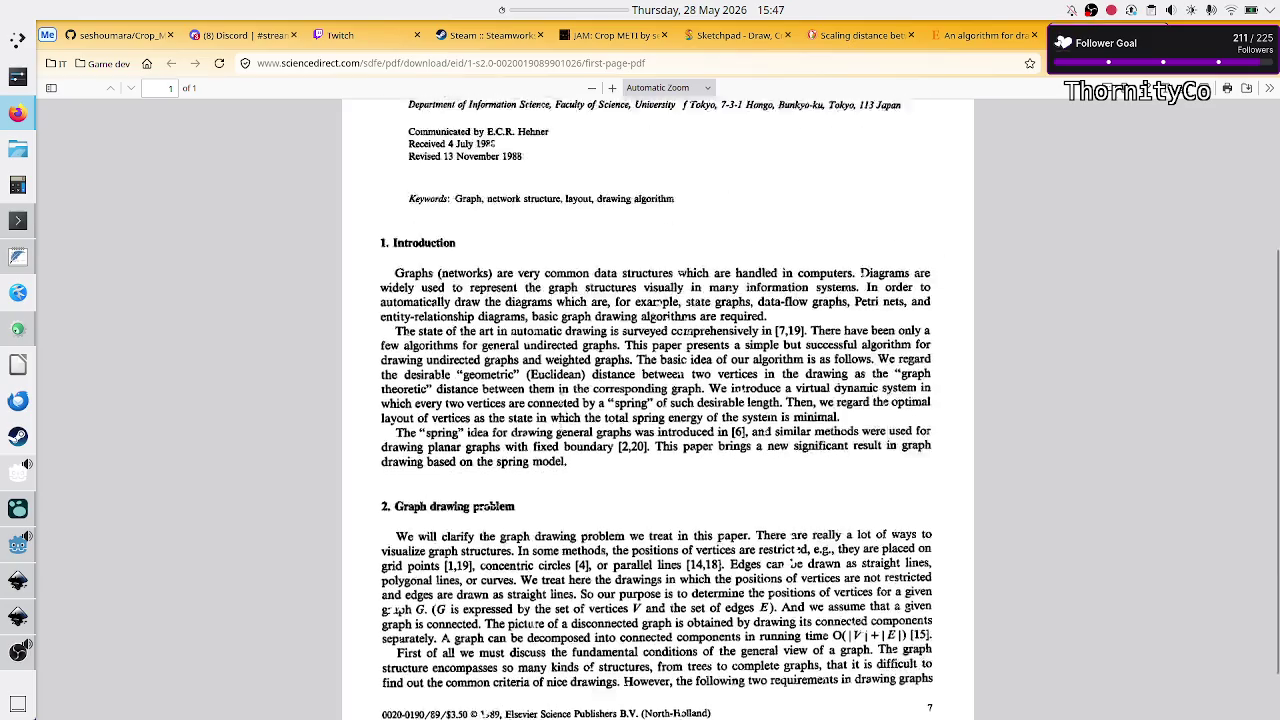
scroll(560, 399, up, 5)
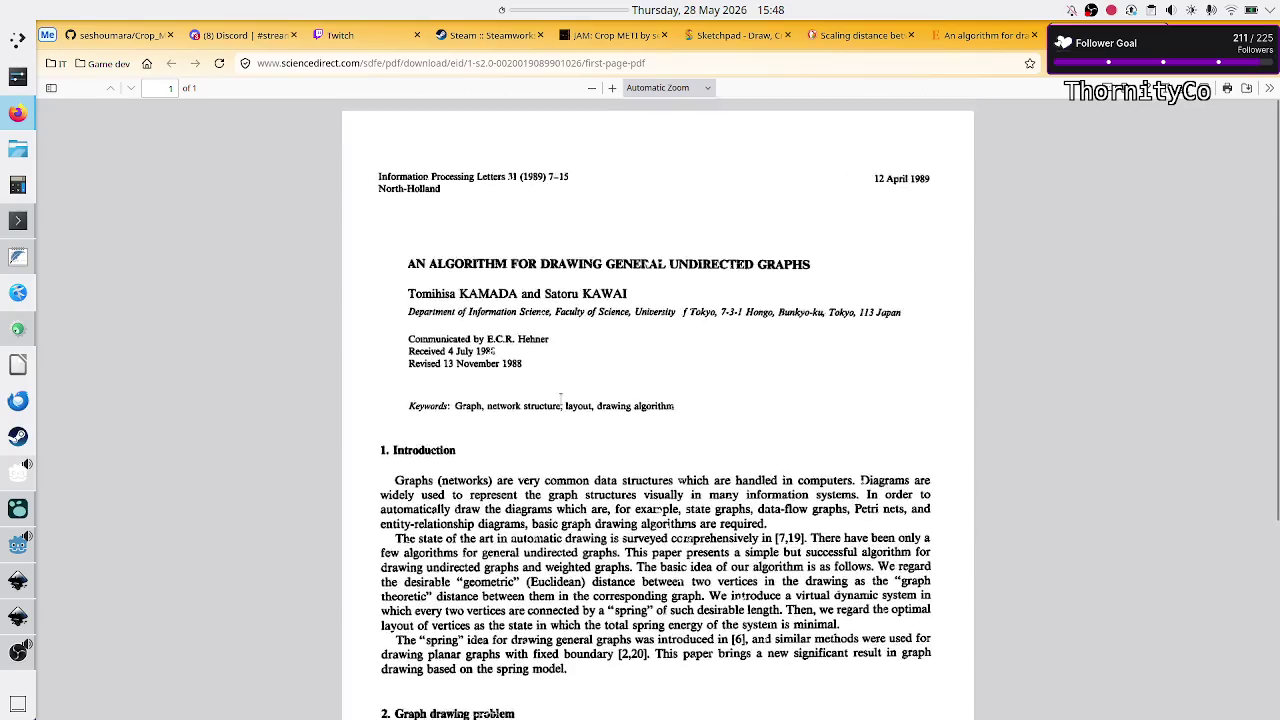
scroll(560, 399, down, 1)
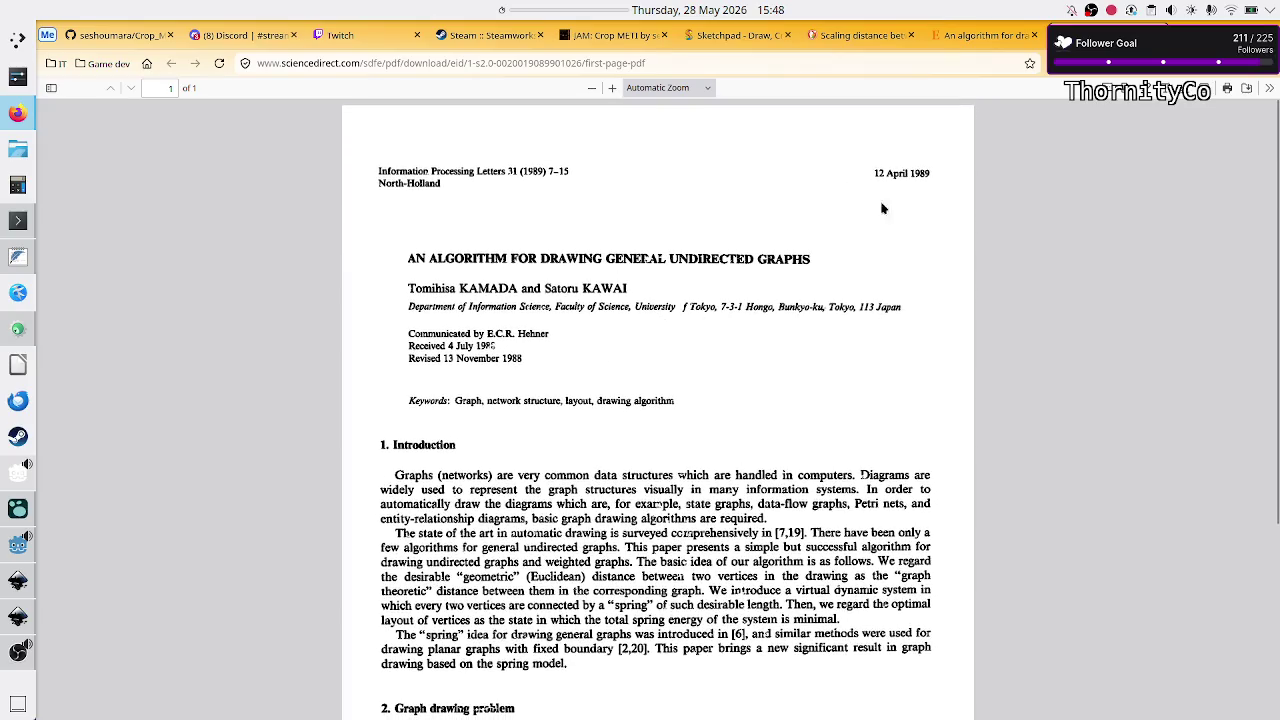
- Go back through ScienceDirect to the Wikipedia force-directed graph drawing article
key(alt+Left)
scroll(619, 262, up, 10)
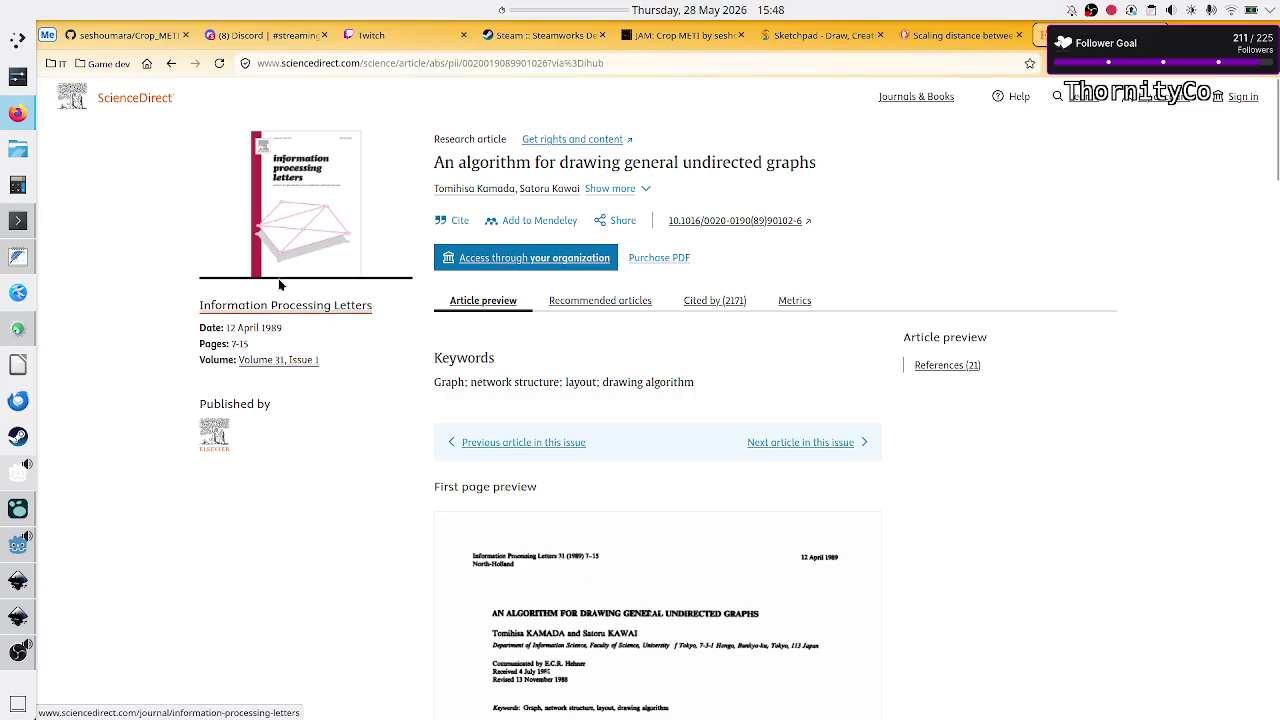
click(169, 64)
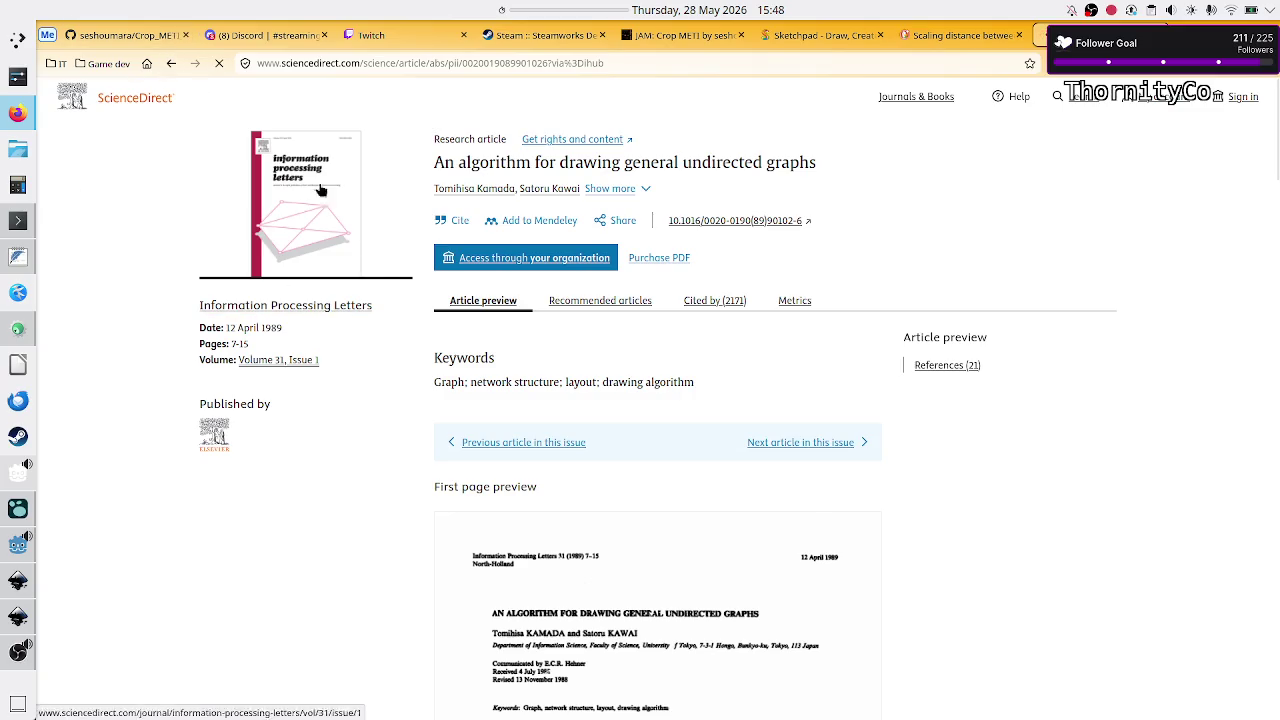
click(171, 63)
scroll(576, 292, up, 5)
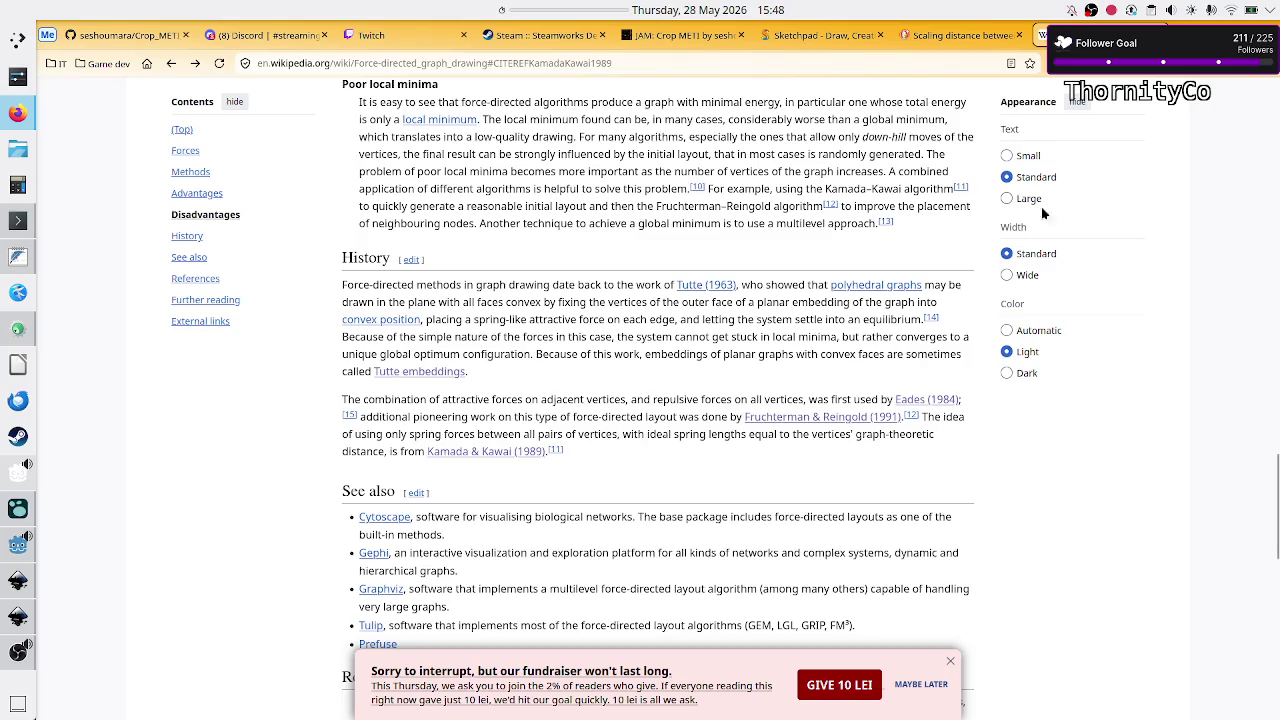
- Open a new tab and start a search for 'futterman rein', checking the spelling on Wikipedia
key(ctrl+t)
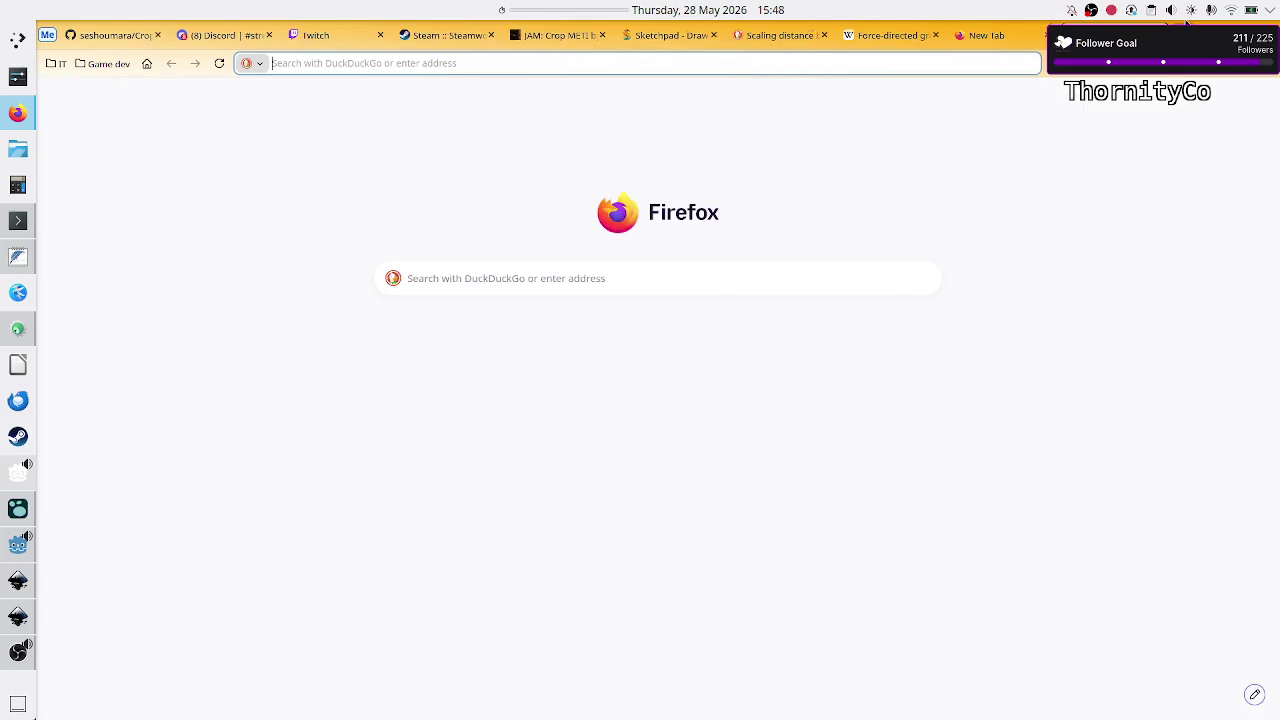
click(610, 311)
click(631, 289)
text(f)
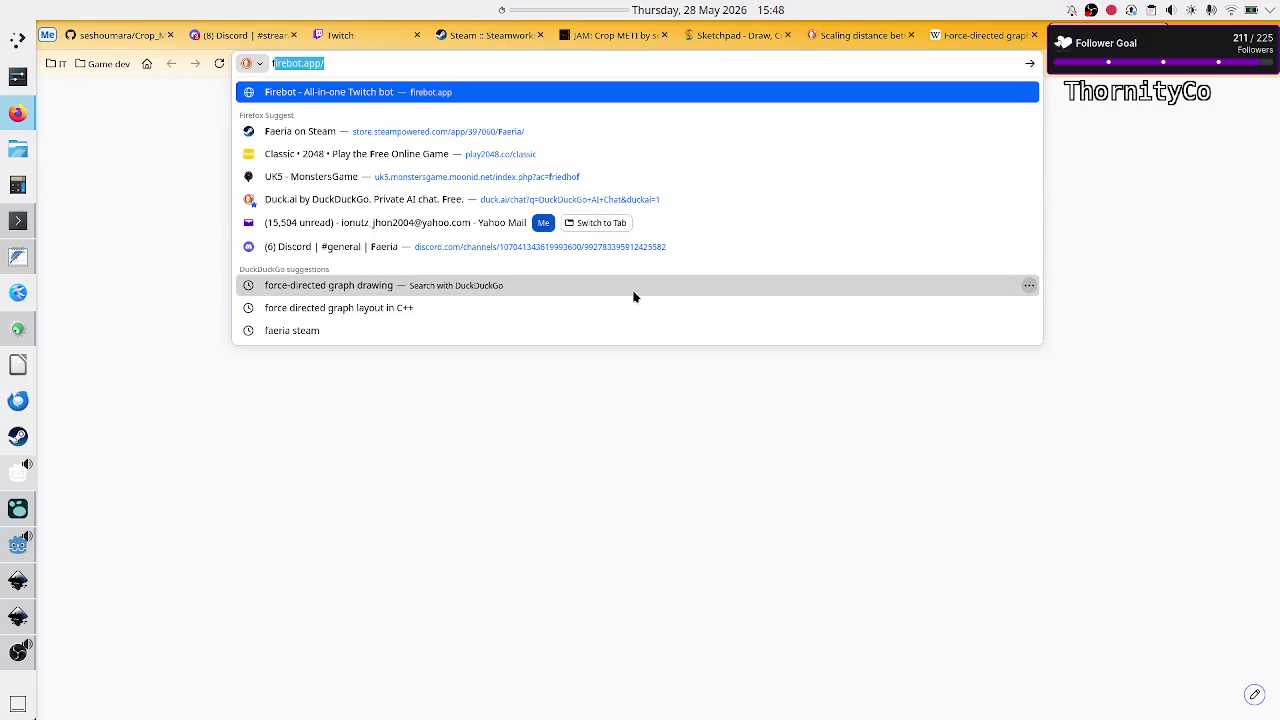
text(u)
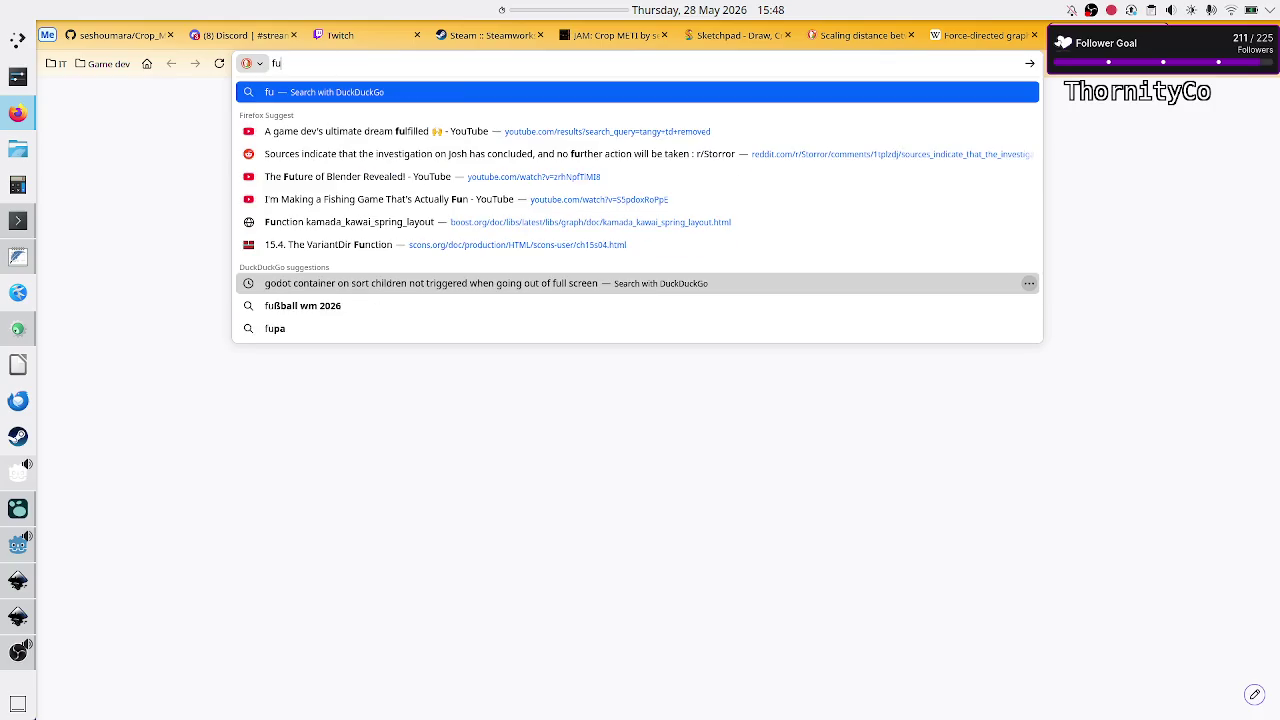
text(tterman)
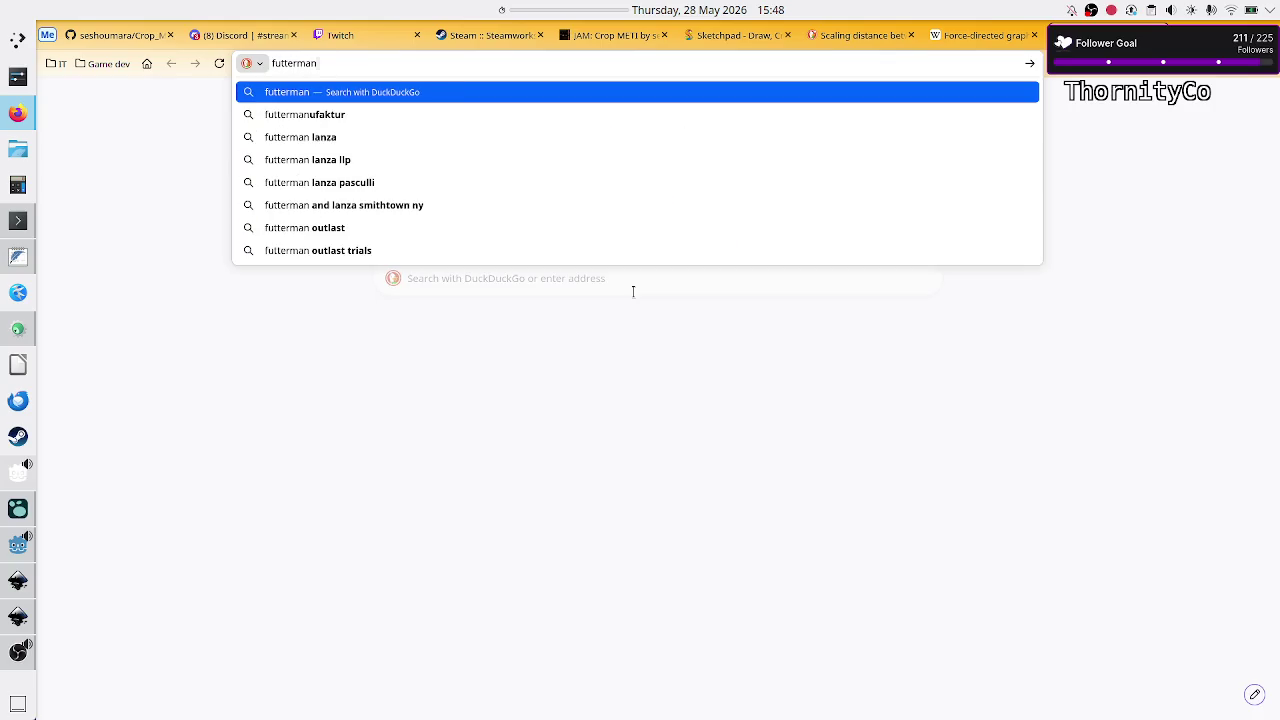
text( rein)
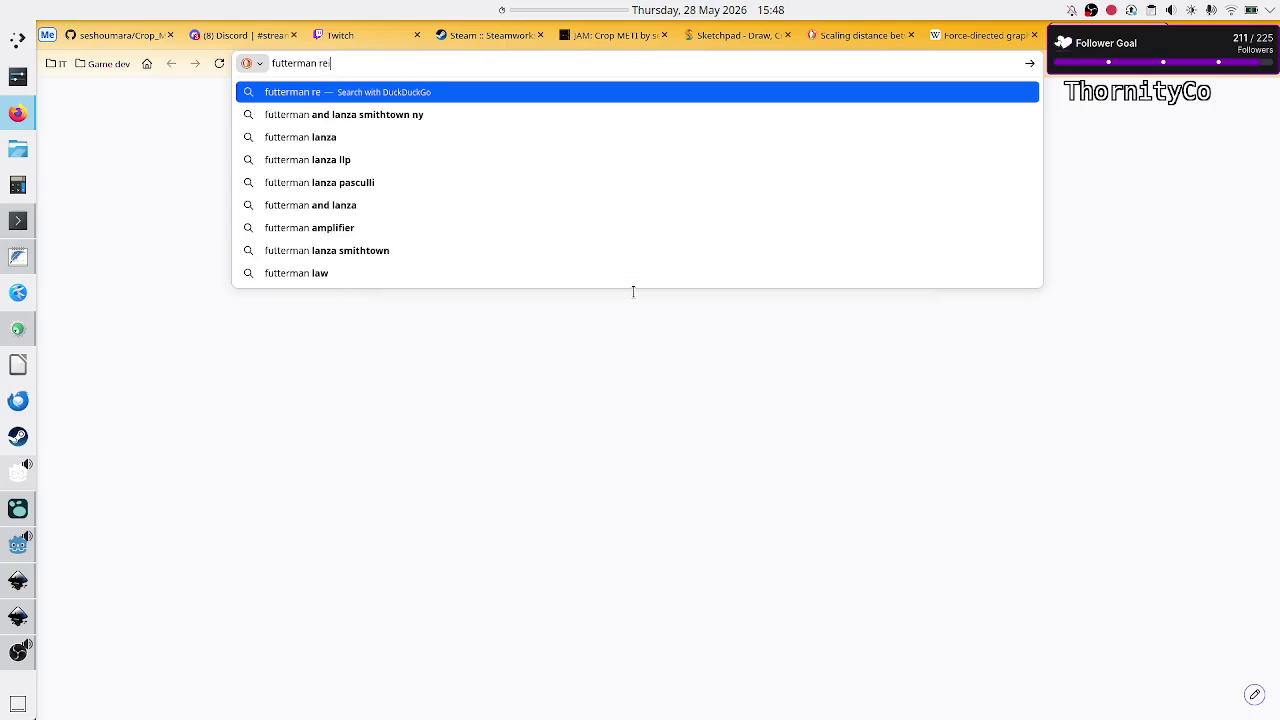
click(960, 40)
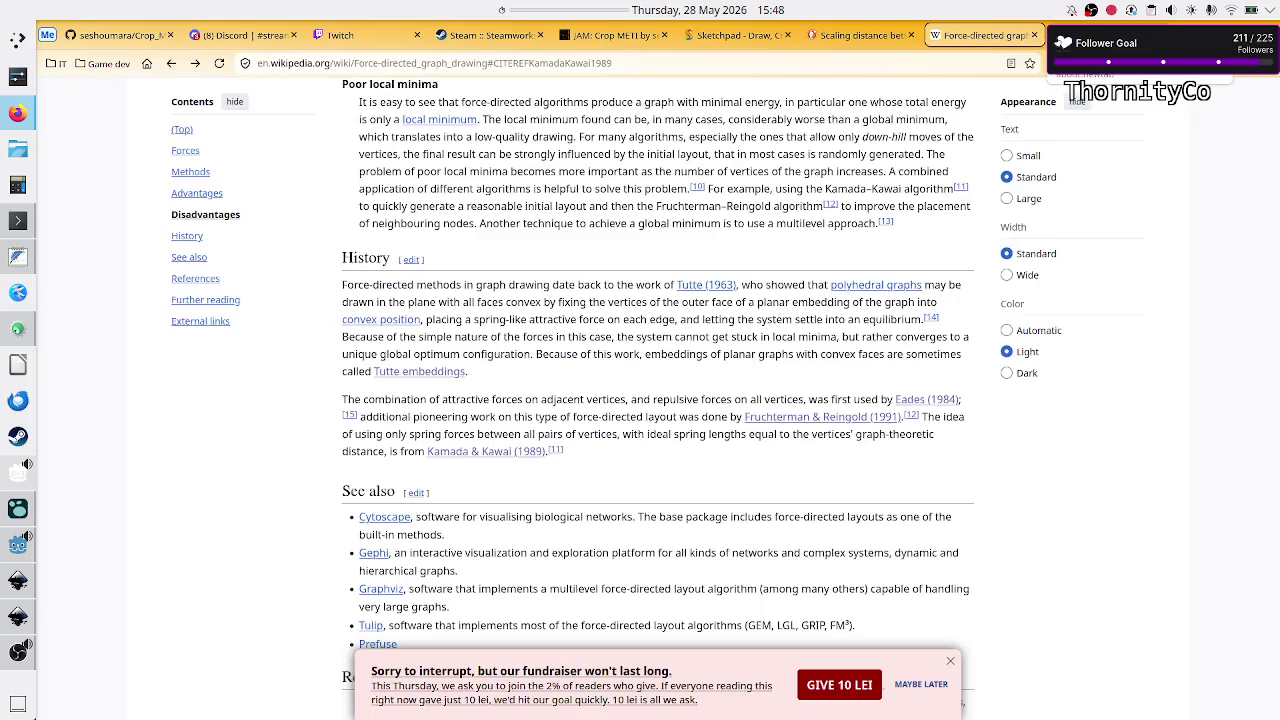
click(1100, 35)
- Correct the query and search using the 'fruchterman-reingold algorithm' suggestion
key(BackSpace)
key(BackSpace)
key(BackSpace)
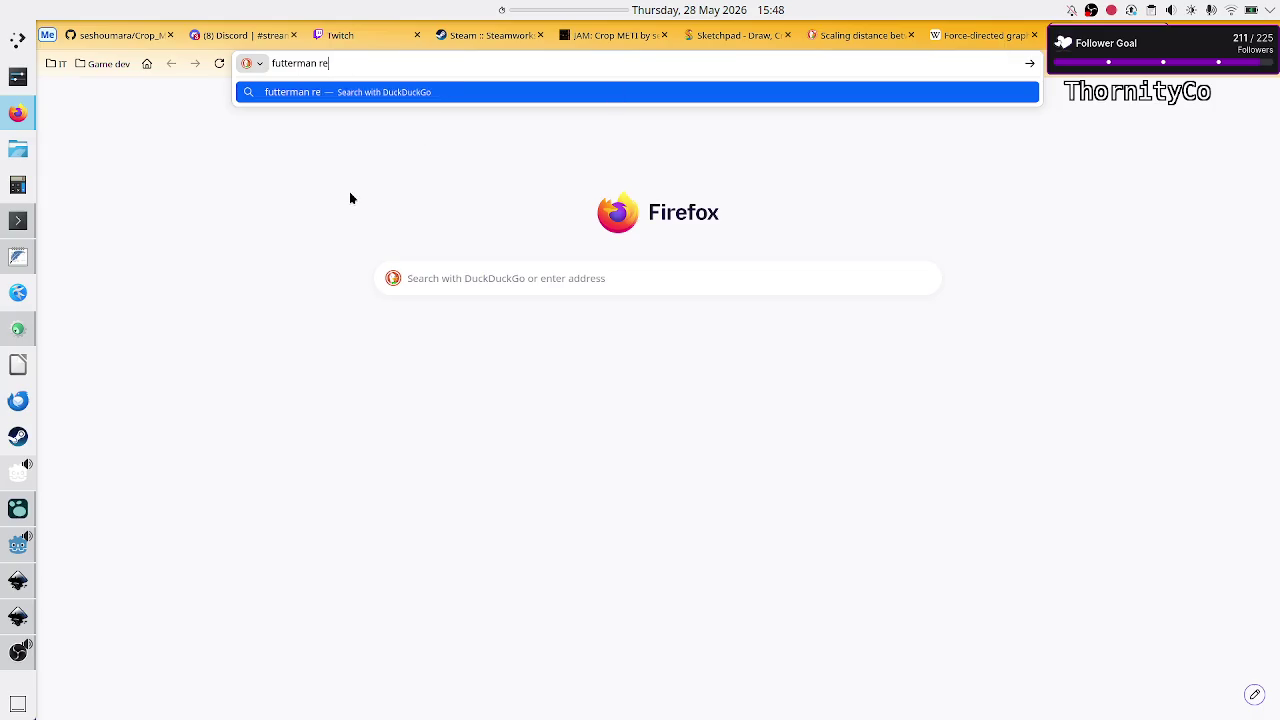
text(ruchte)
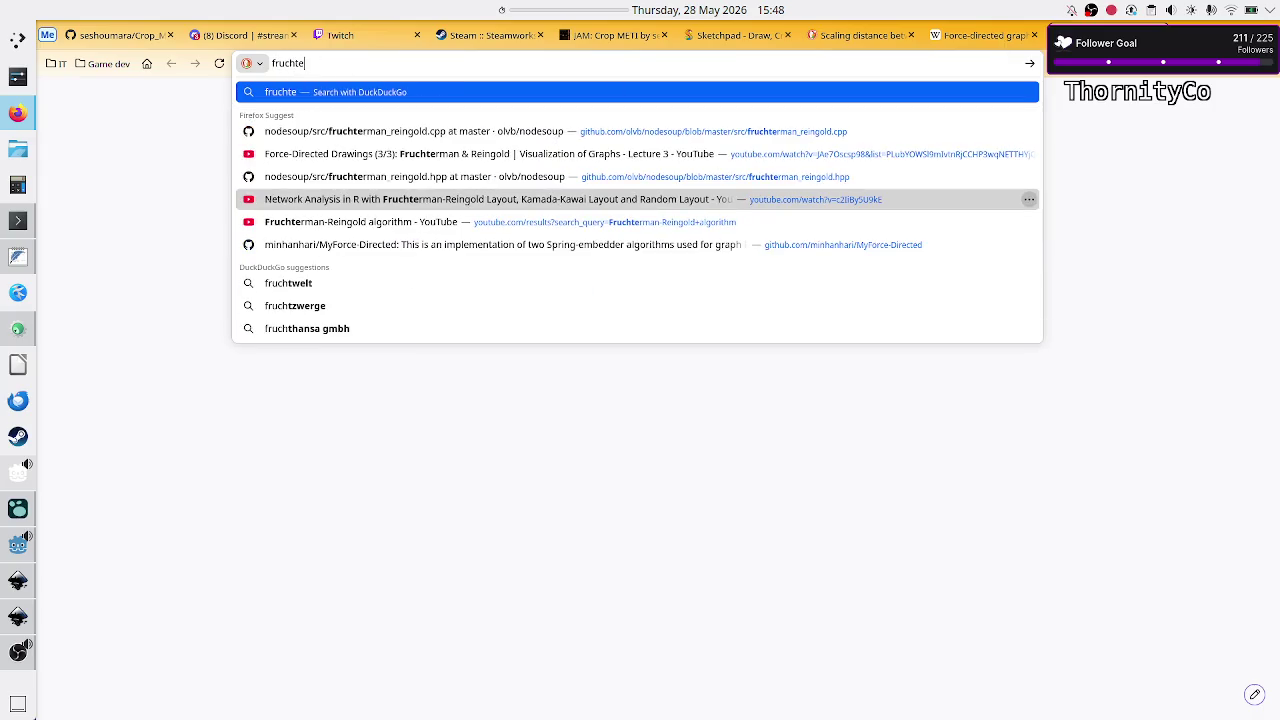
text(rmann)
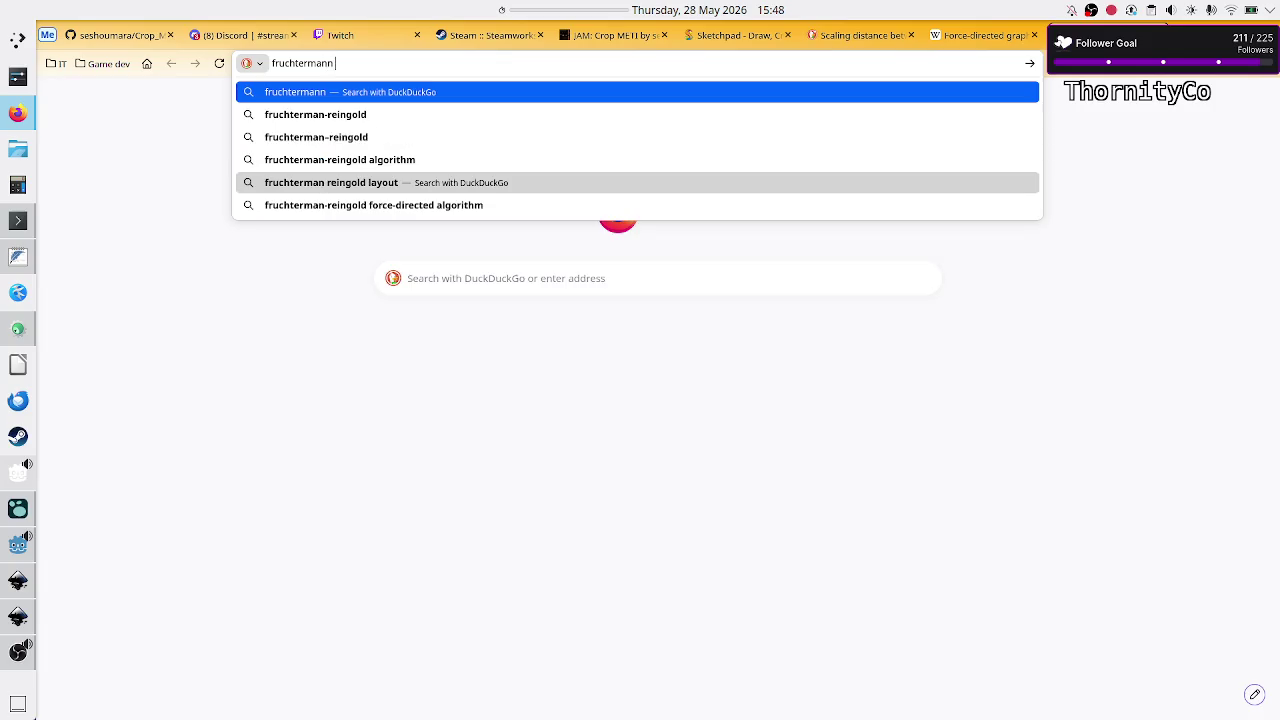
key(Up)
key(Up)
key(Up)
key(Return)
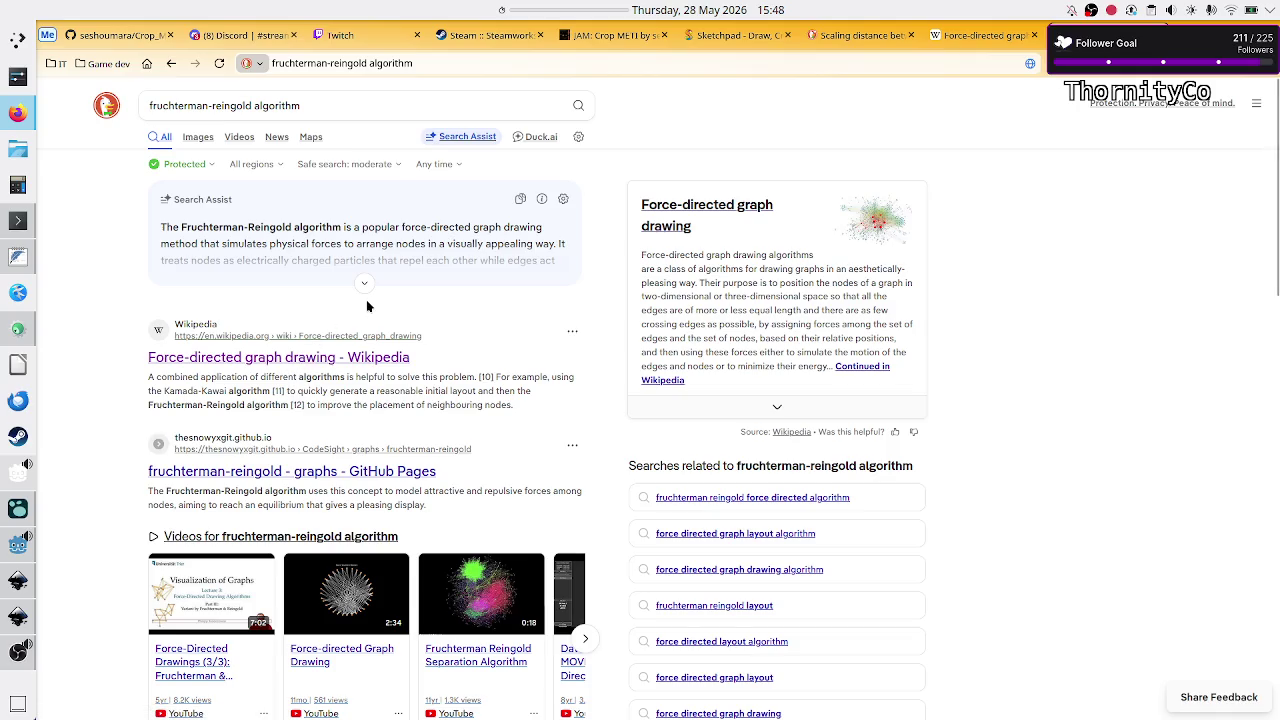
- Scroll the results past the videos to the ScienceDirect and GitHub entries and open the nodesoup repository
scroll(340, 415, down, 2)
scroll(340, 415, up, 2)
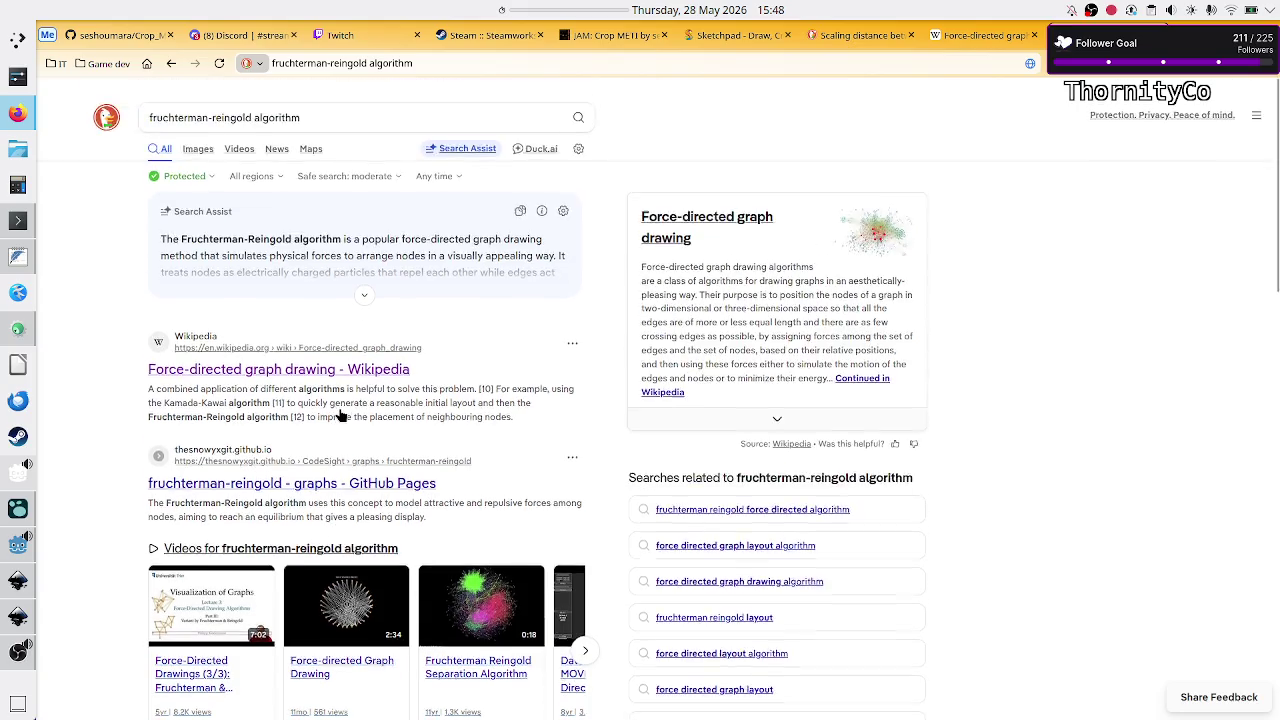
scroll(340, 415, down, 8)
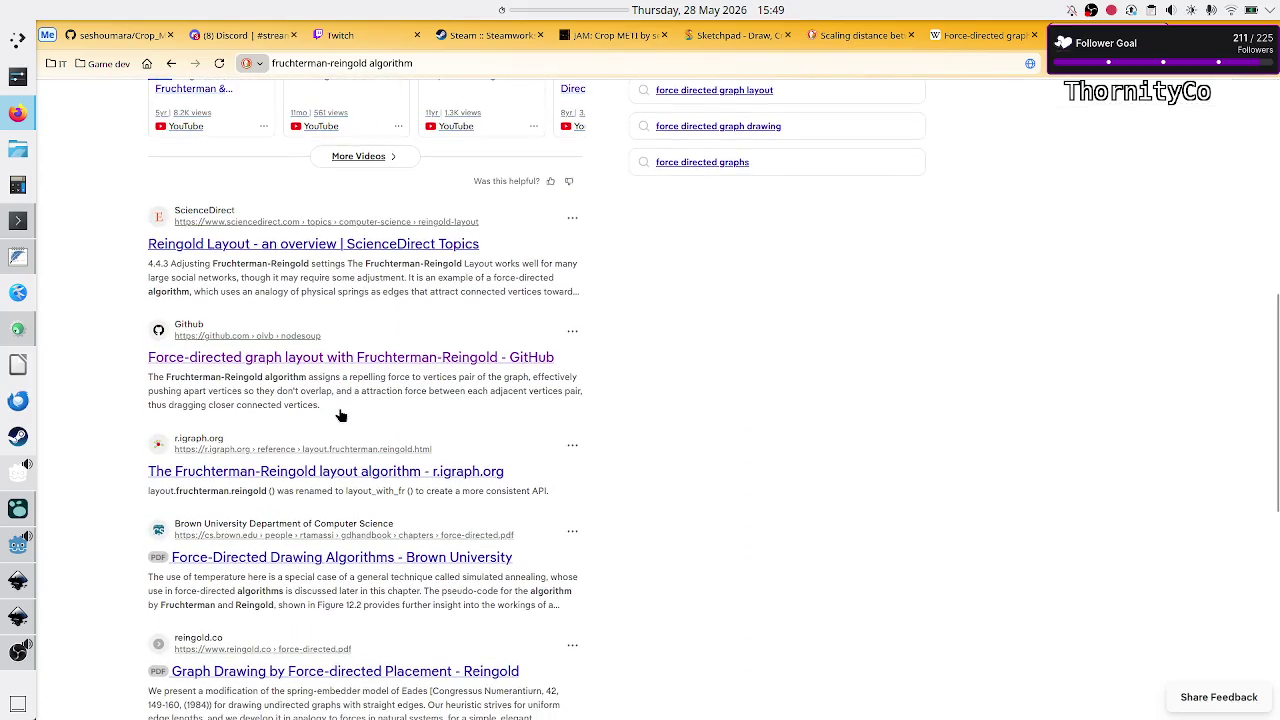
scroll(340, 415, up, 1)
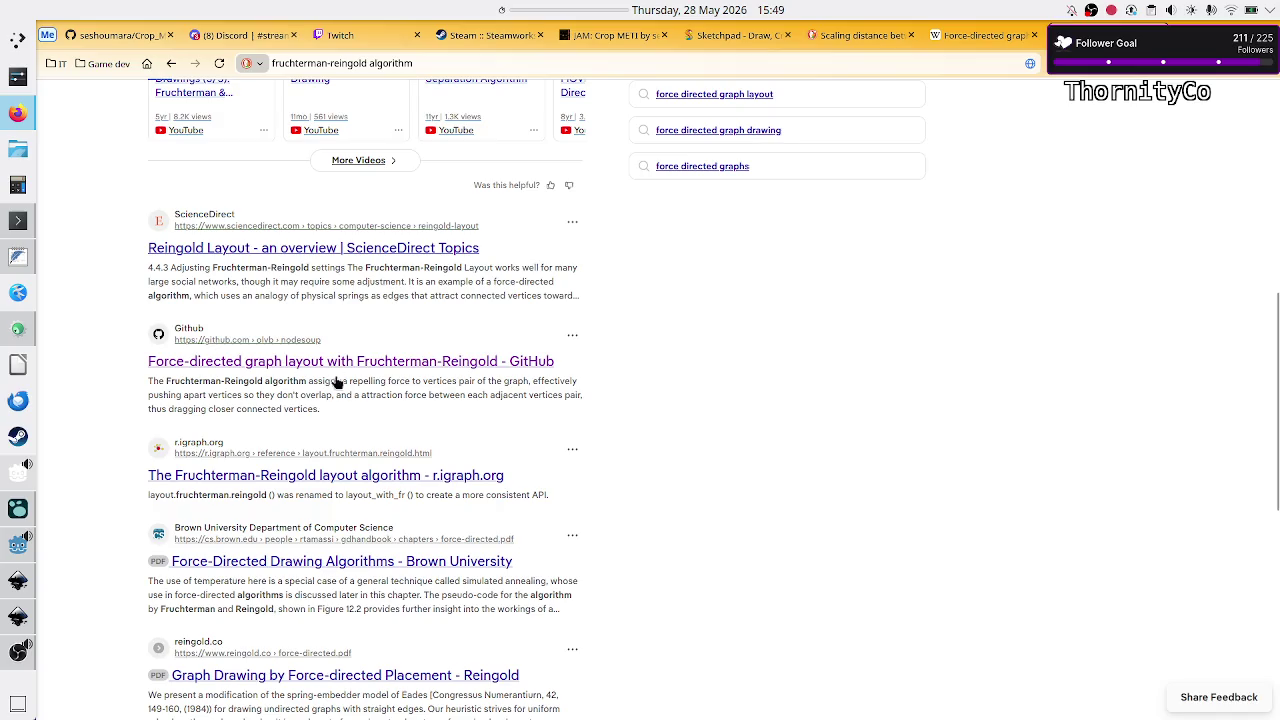
scroll(310, 400, down, 1)
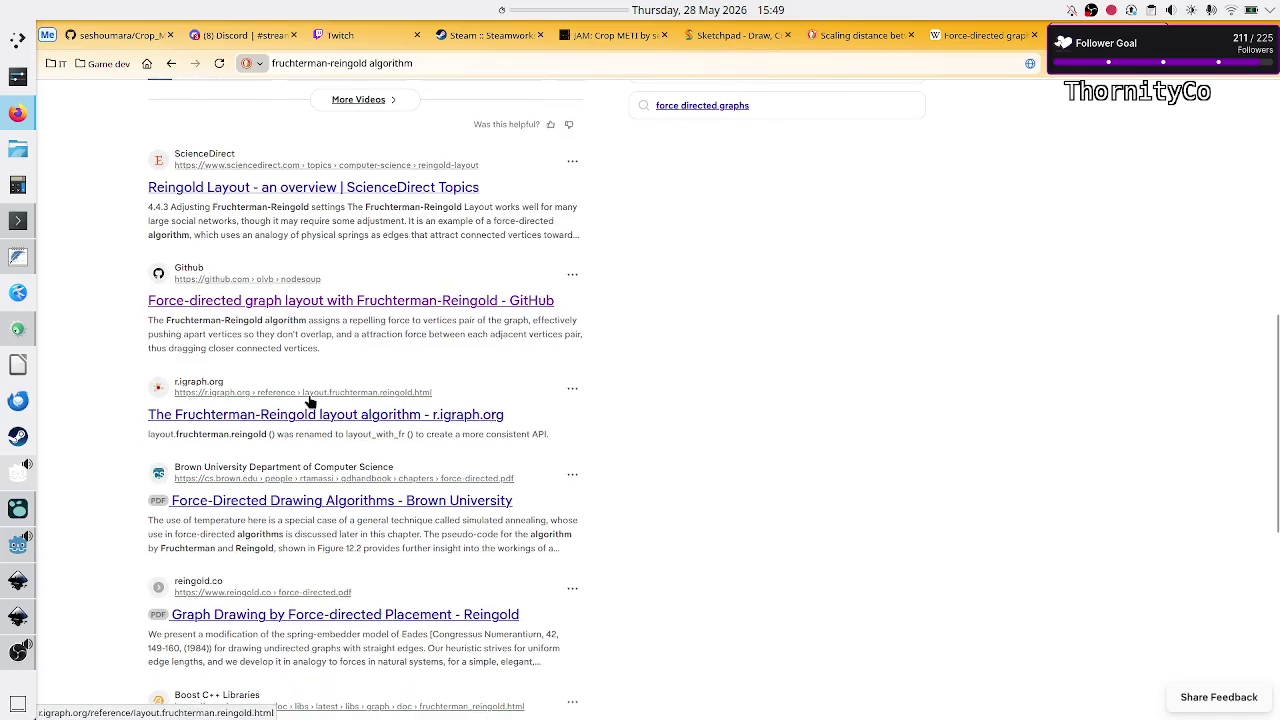
scroll(310, 400, down, 1)
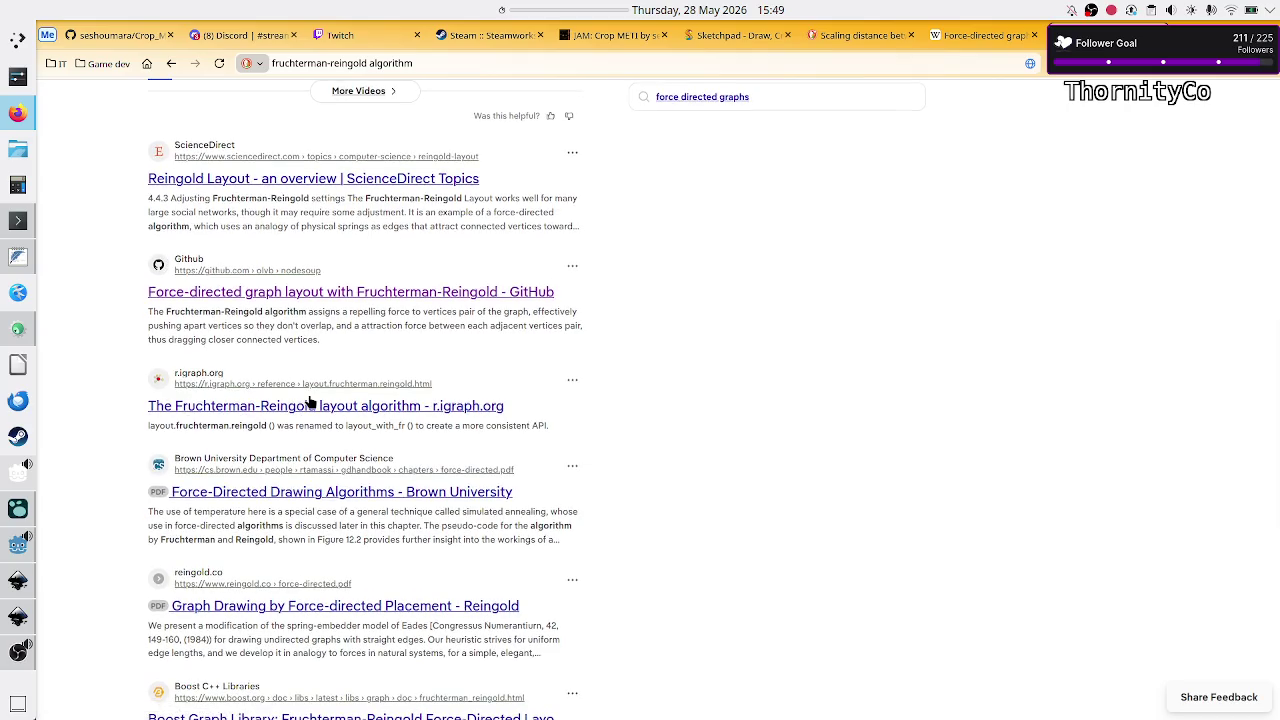
click(327, 295)
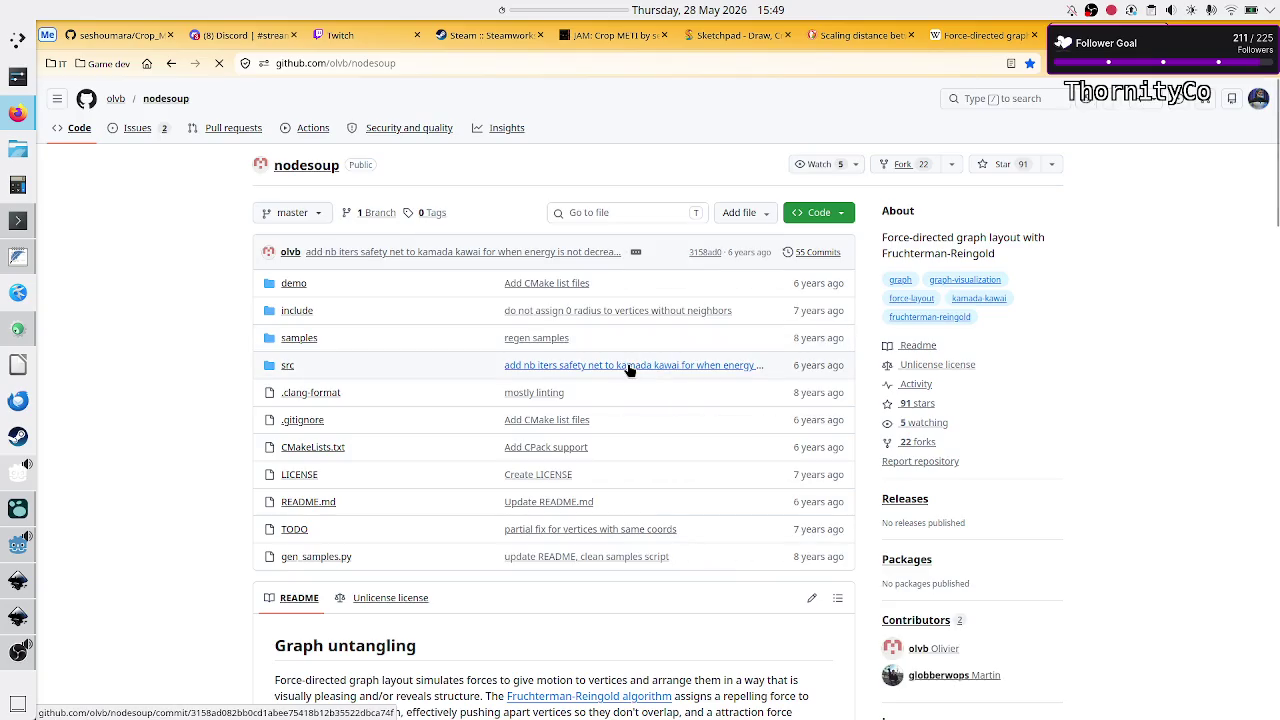
- Scroll through the nodesoup README's layout comparison images, then return to the Godot code_viz.gd script
scroll(708, 425, down, 4)
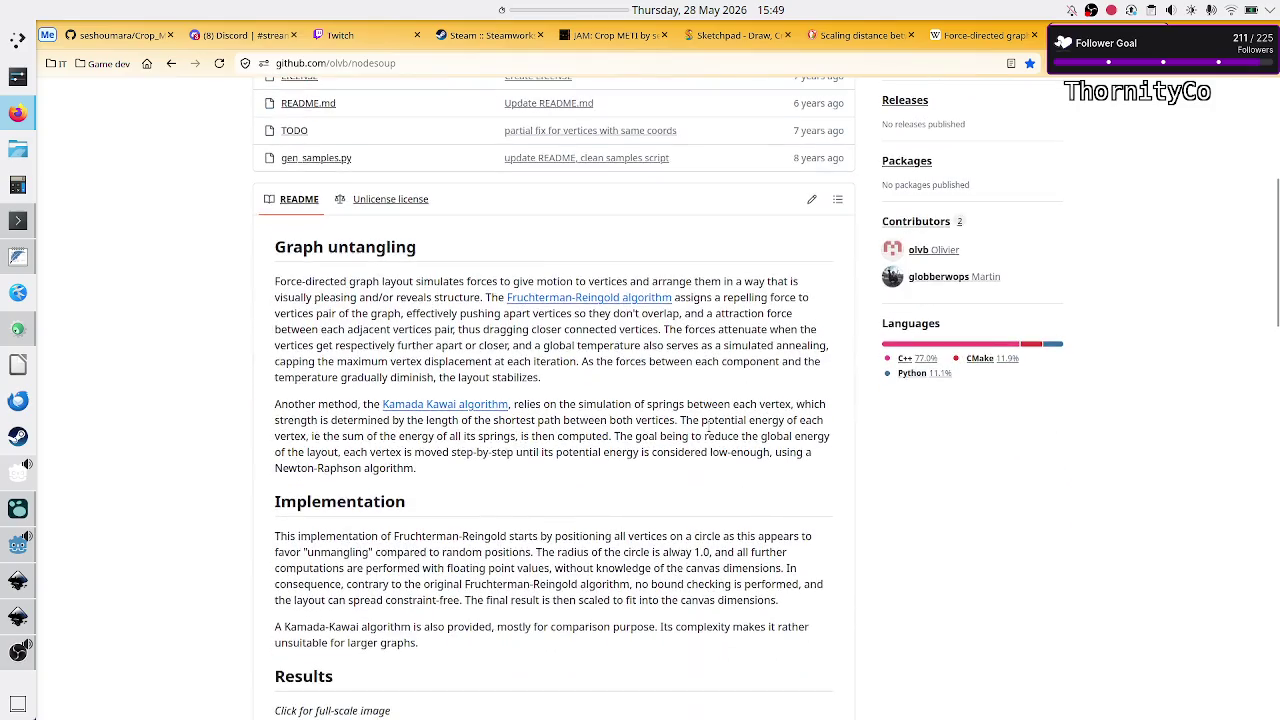
scroll(708, 433, down, 6)
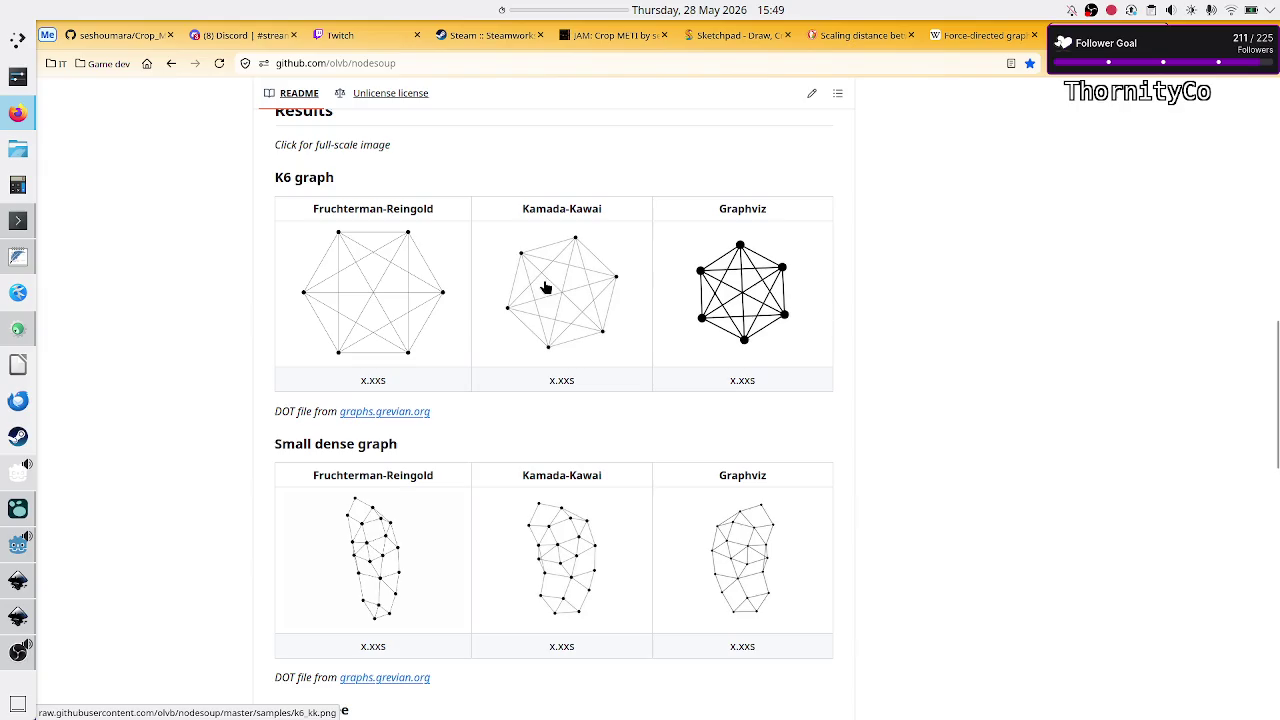
scroll(609, 292, down, 5)
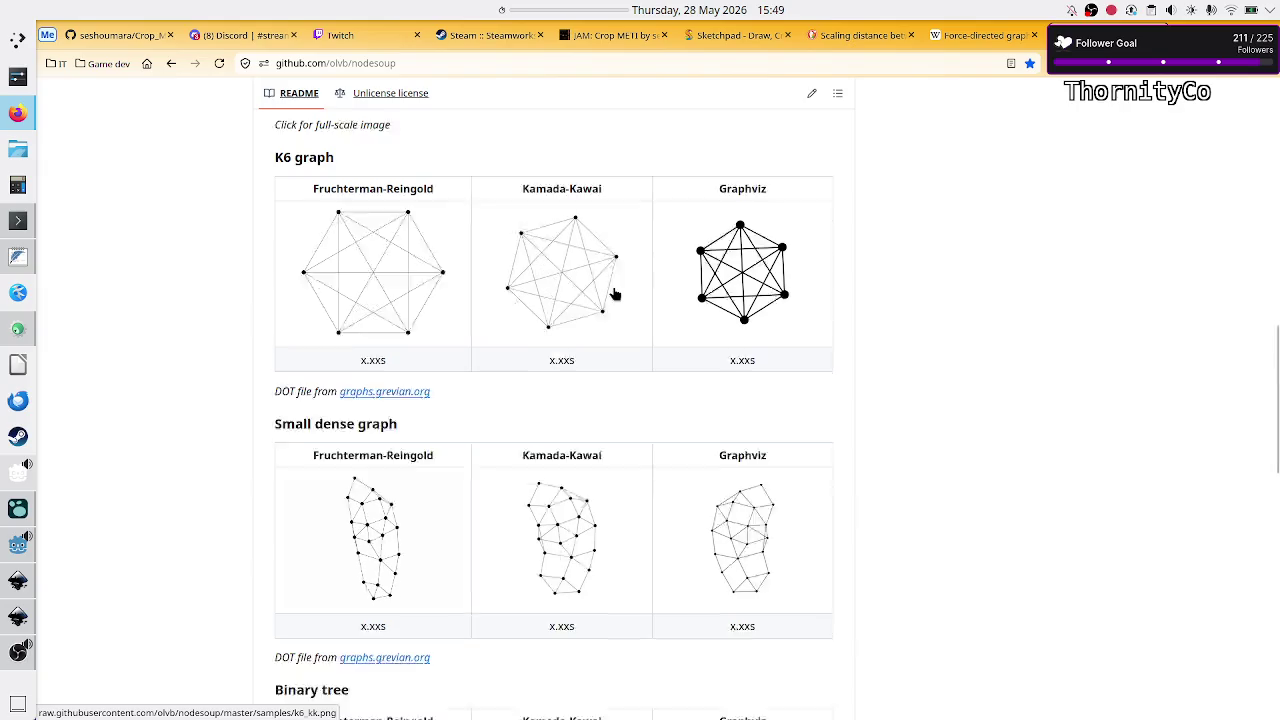
scroll(613, 286, down, 1)
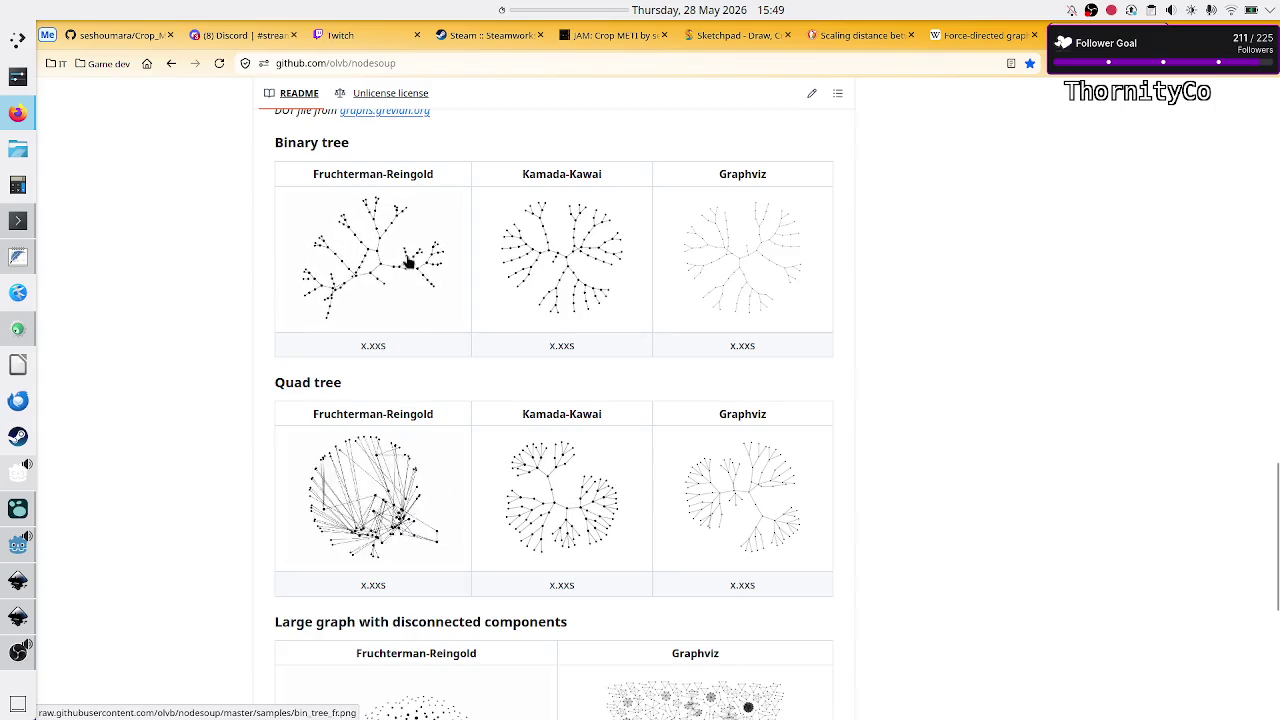
scroll(375, 441, down, 2)
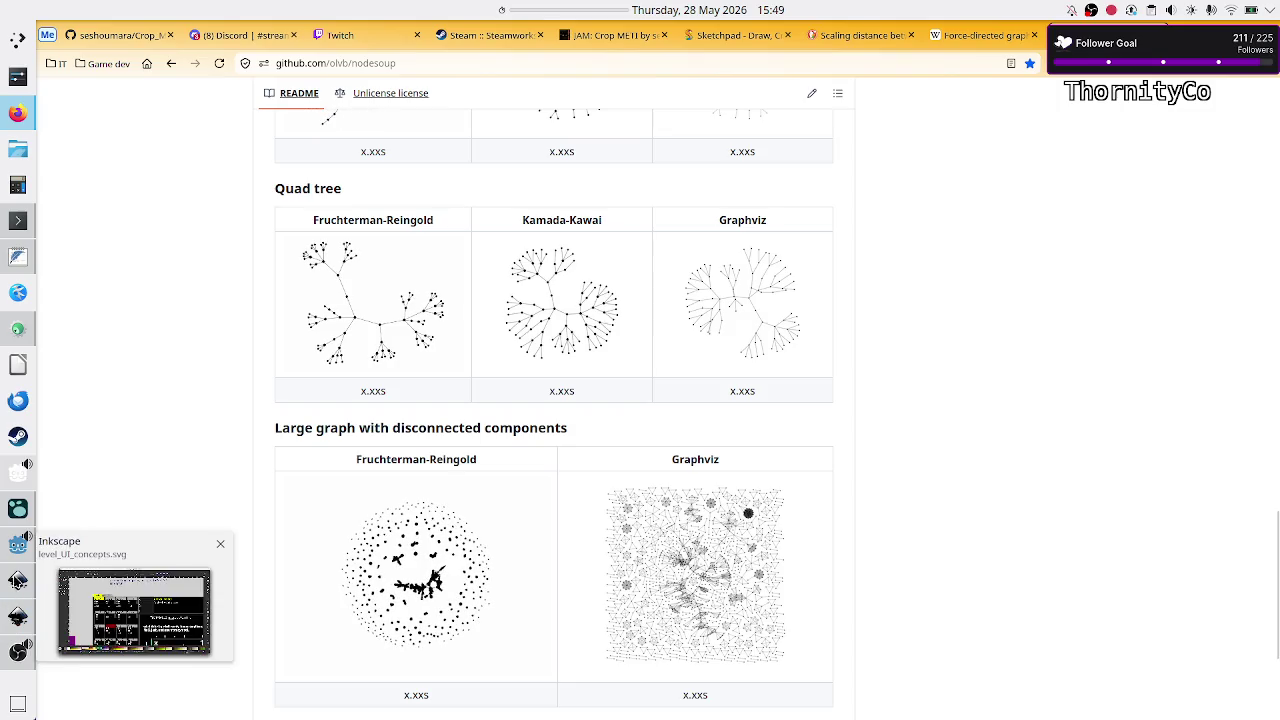
click(12, 551)
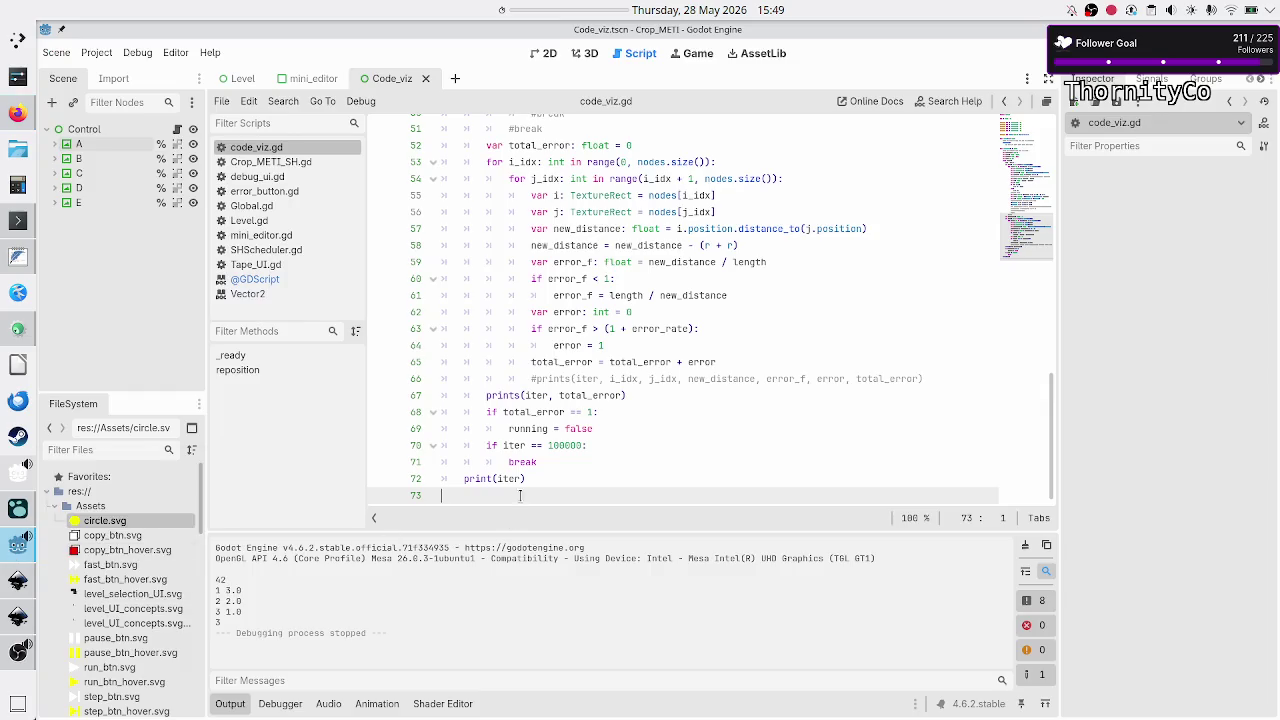
- Comment out the prints(iter, total_error) line in code_viz.gd
click(608, 444)
key(Up)
key(Up)
key(Up)
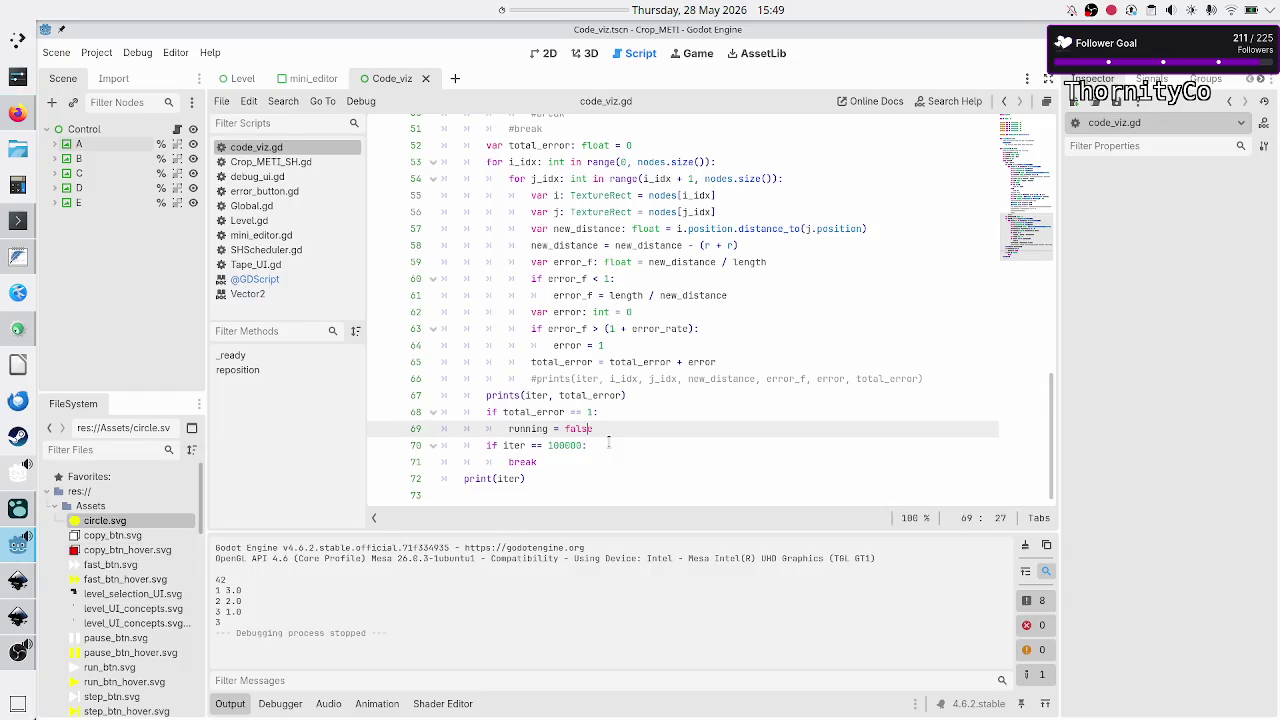
key(Home)
key(Home)
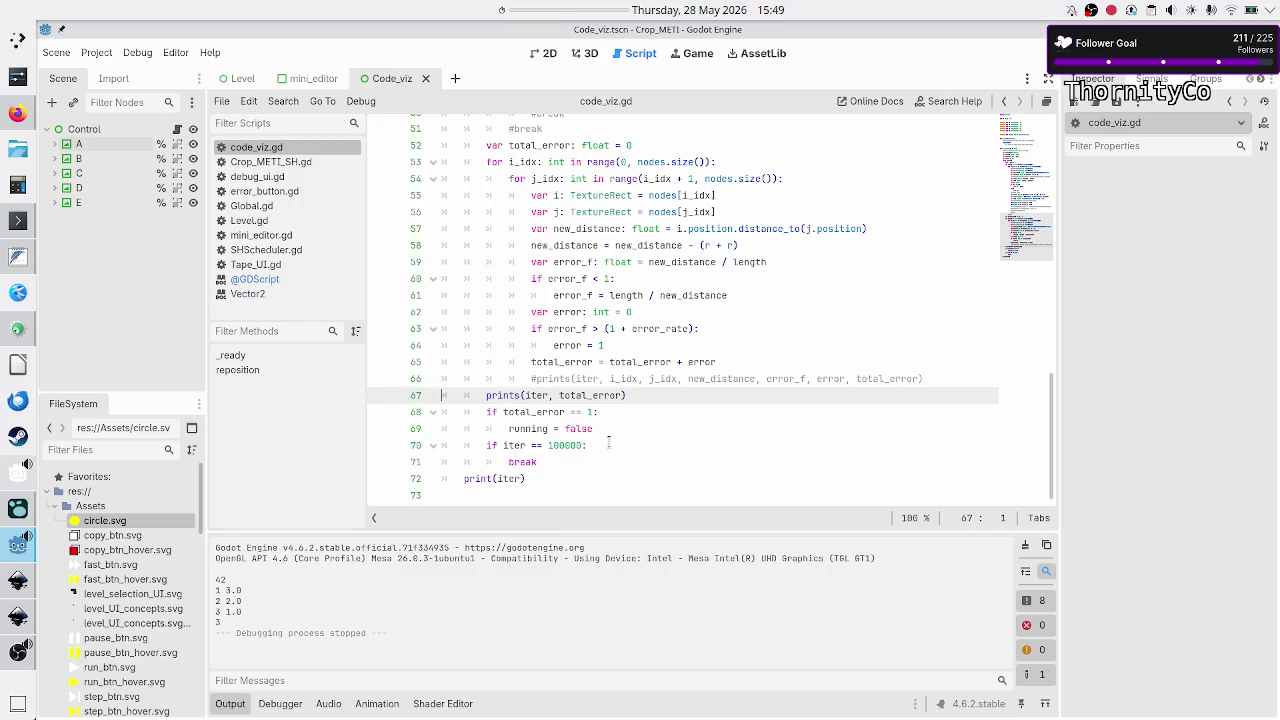
text(#)
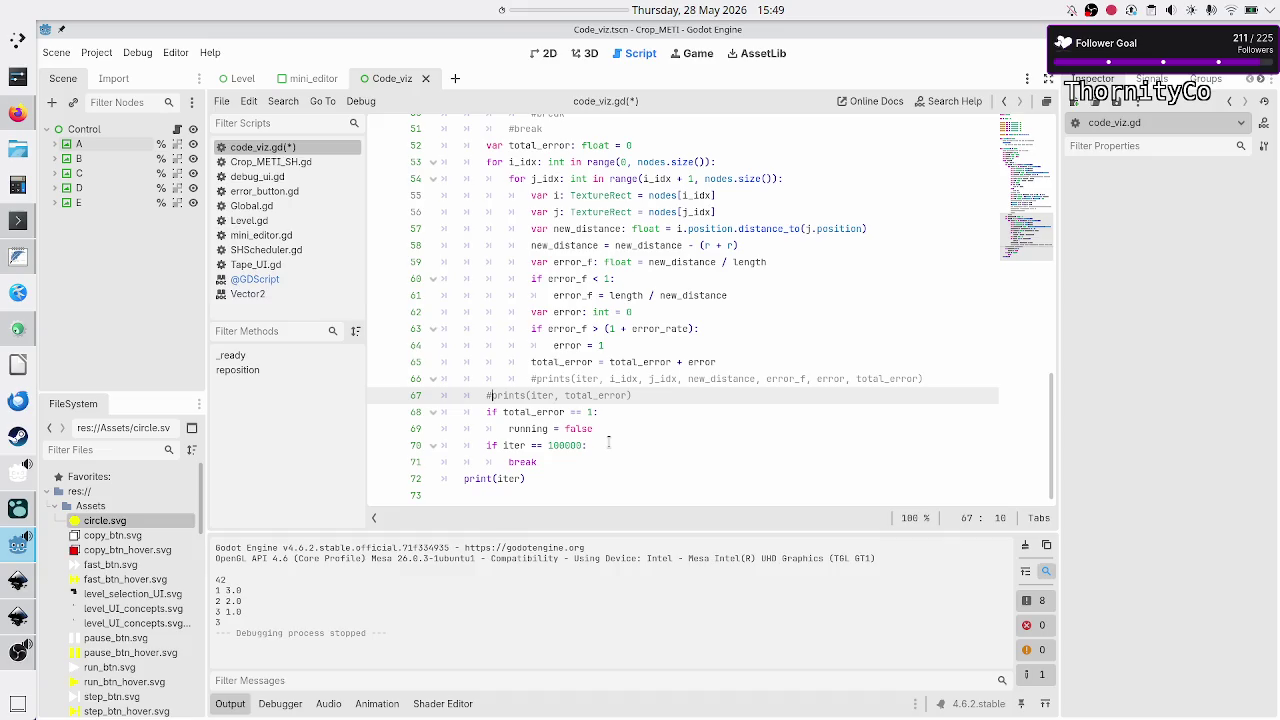
- Add a #rescaling comment on the last line of the script
key(Down)
key(Down)
key(Down)
key(Down)
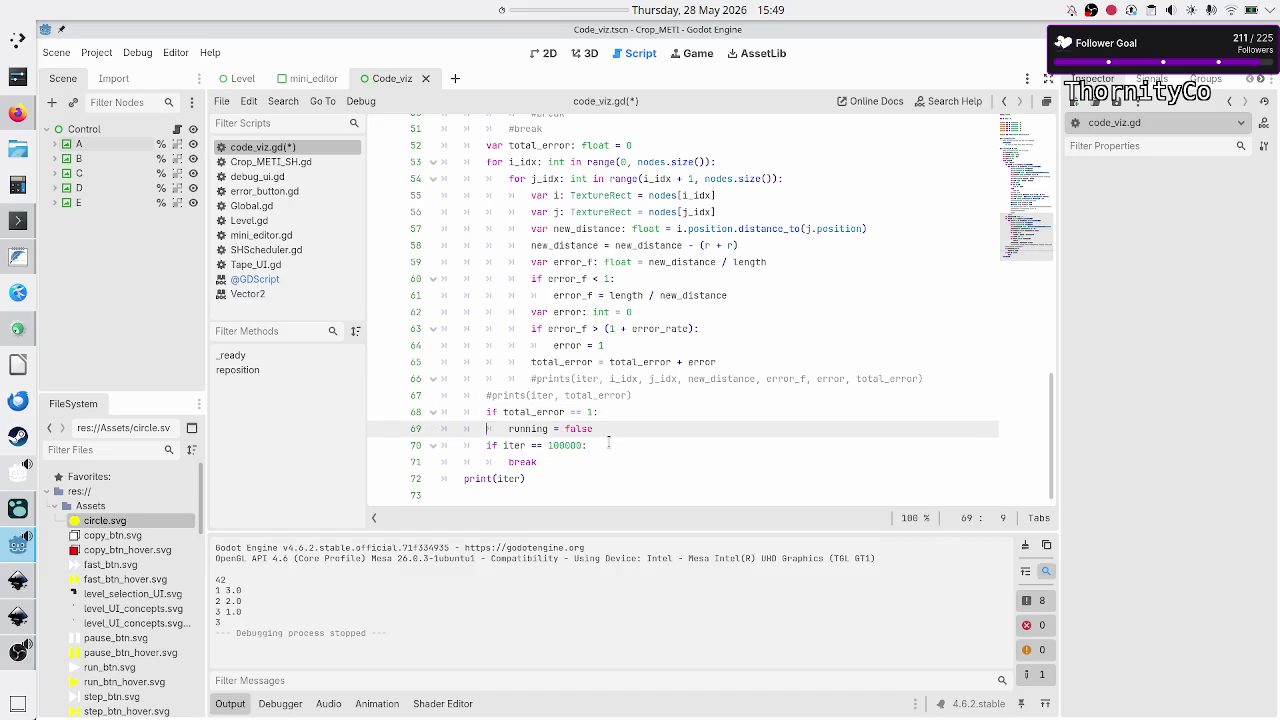
key(Down)
key(Down)
key(Up)
key(Down)
text(sca)
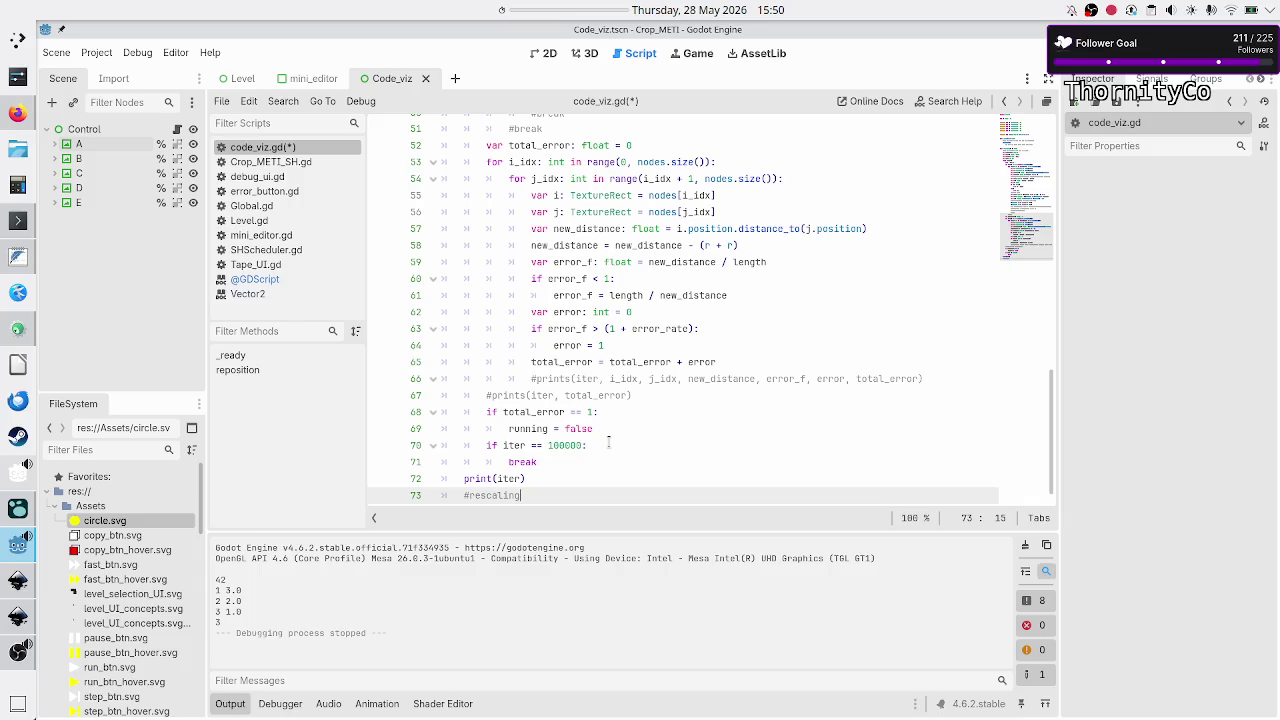
scroll(691, 278, up, 6)
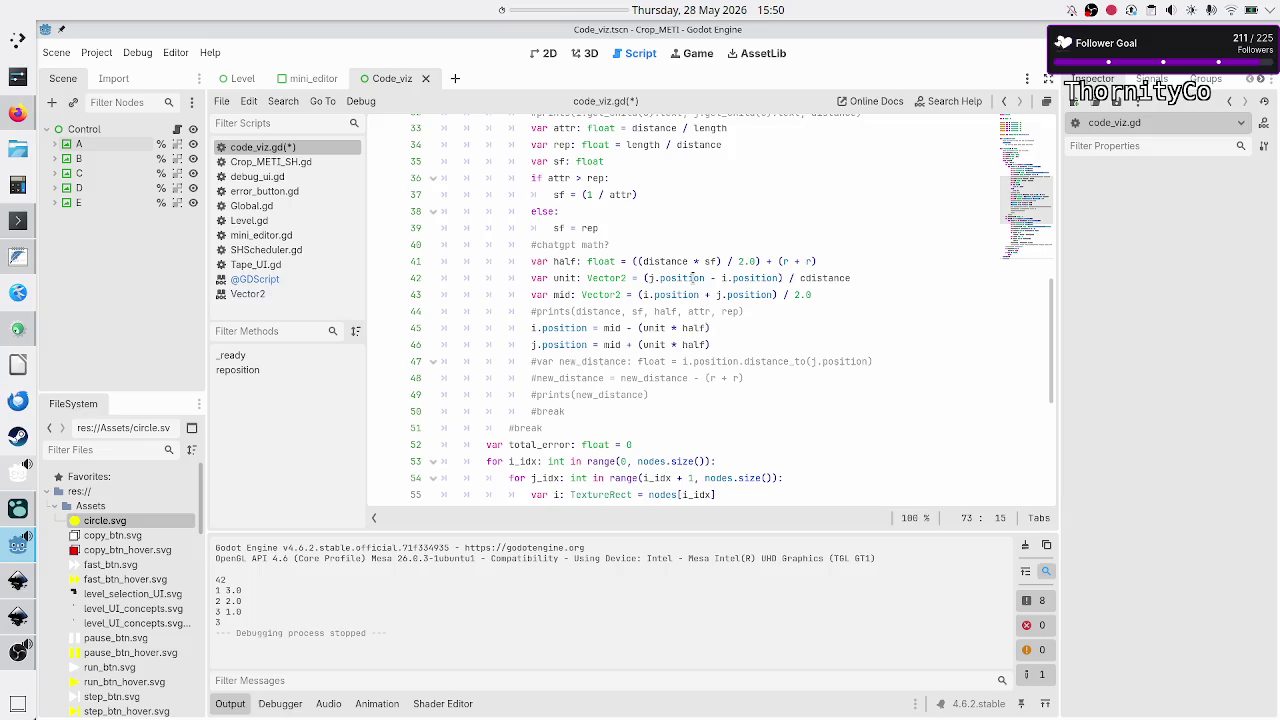
scroll(692, 278, up, 4)
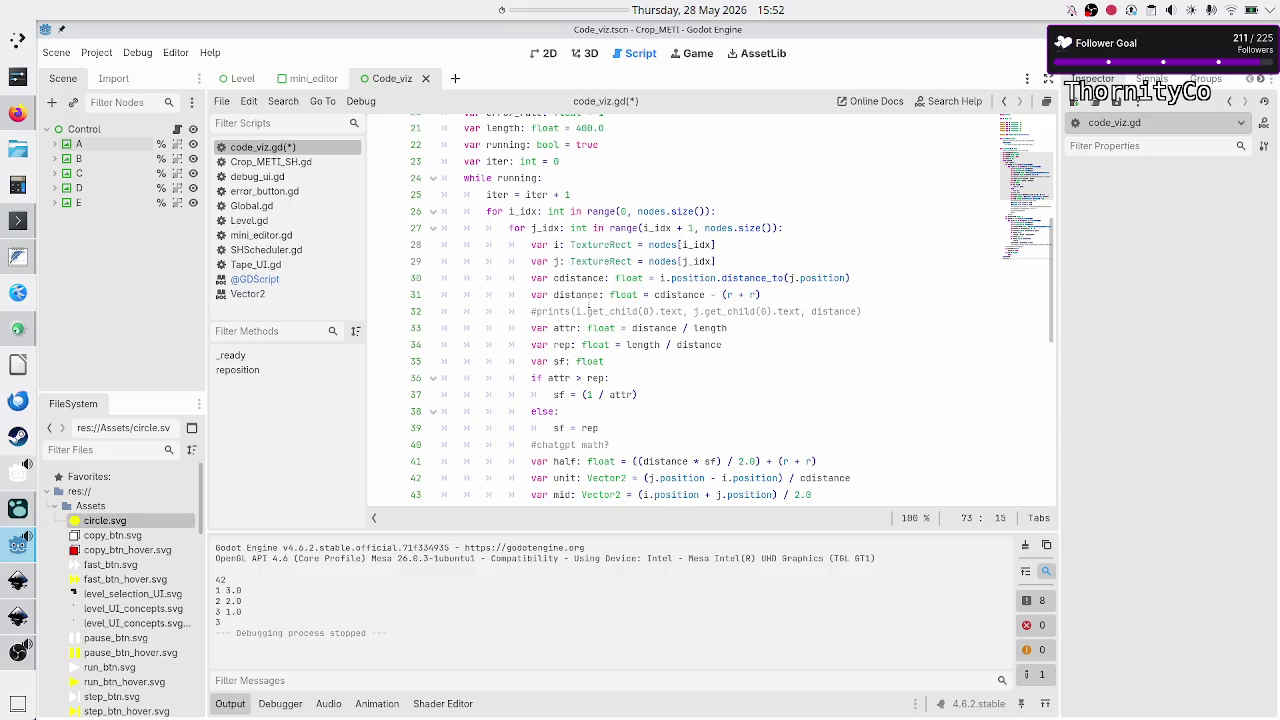
- Switch to the 2D workspace showing the Code_viz scene's circles A through E
mouse_move(675, 297)
click(792, 294)
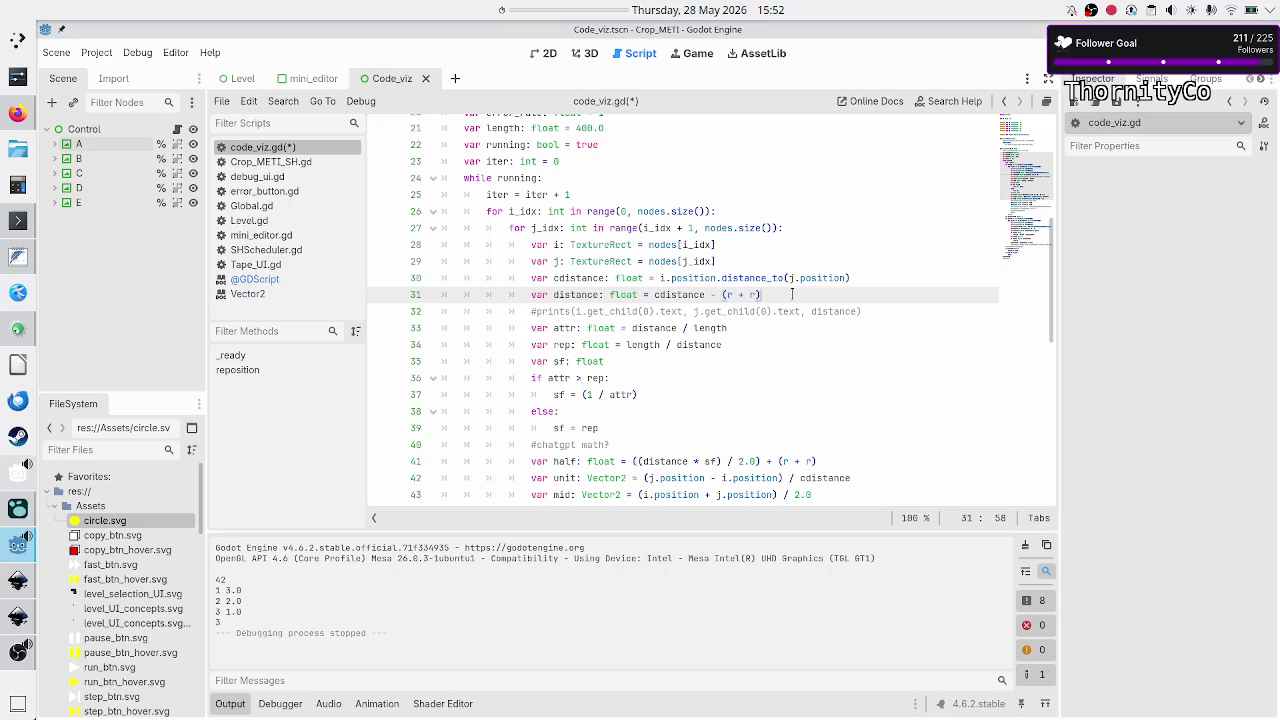
click(559, 57)
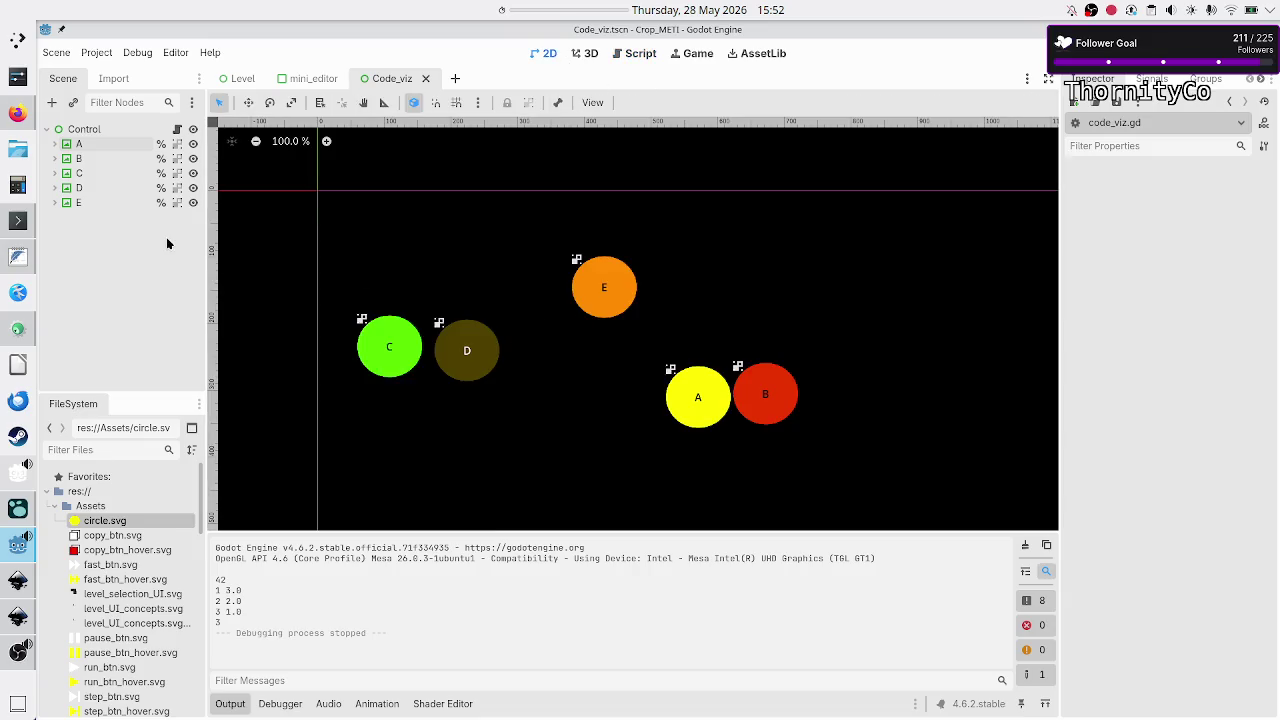
- Hide circles C, D and E and save the scene
click(193, 173)
click(193, 189)
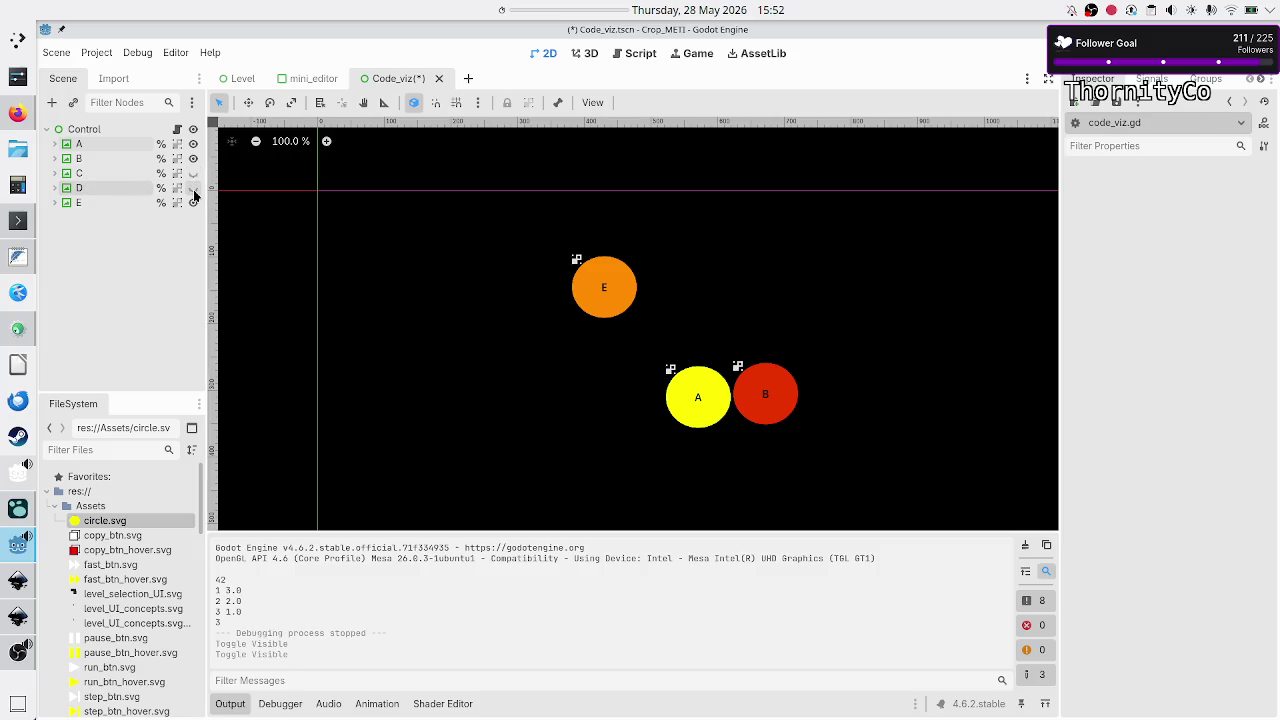
click(194, 203)
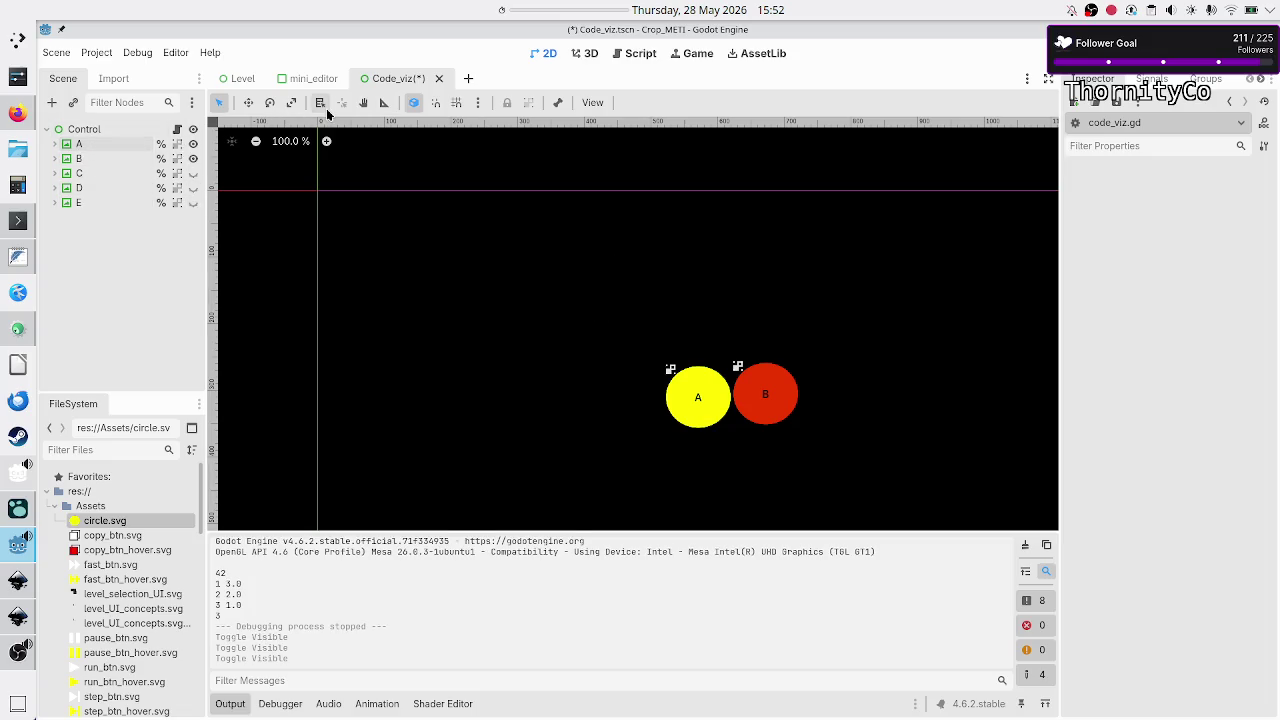
key(ctrl+s)
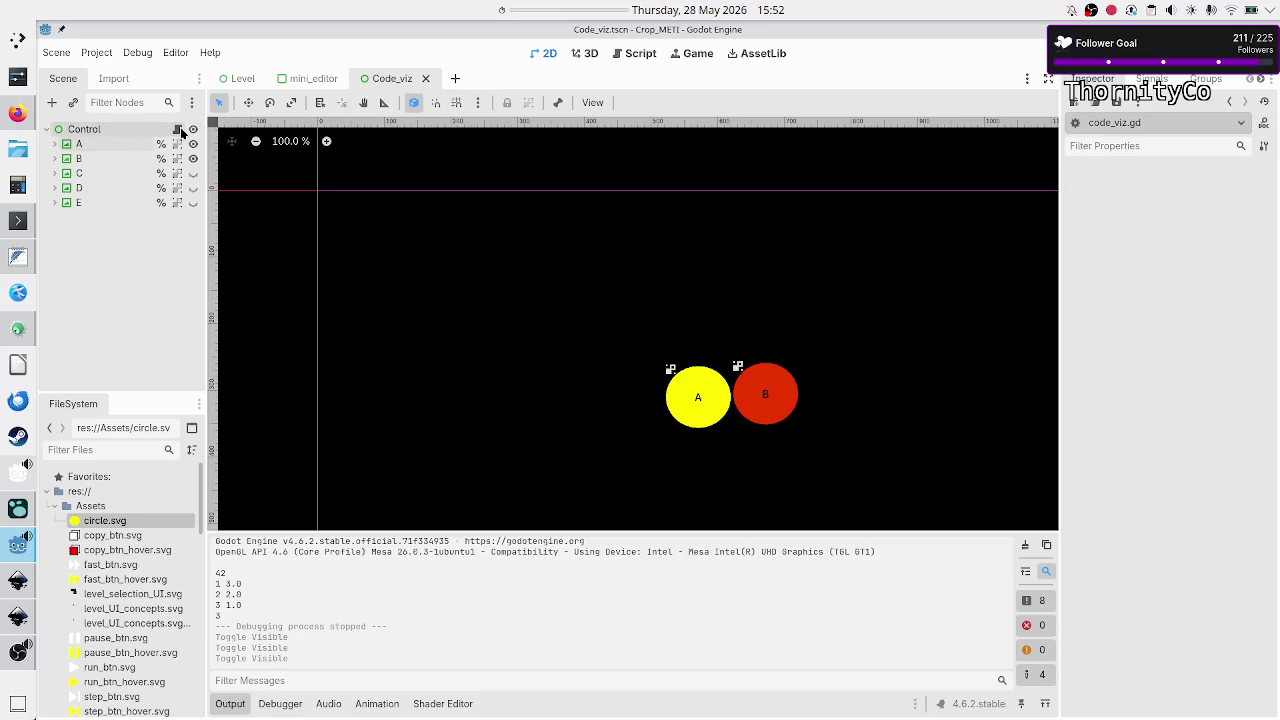
- Trim the code_viz.gd nodes array on line 11 to [a, b] and run the scene
click(177, 130)
scroll(703, 215, up, 10)
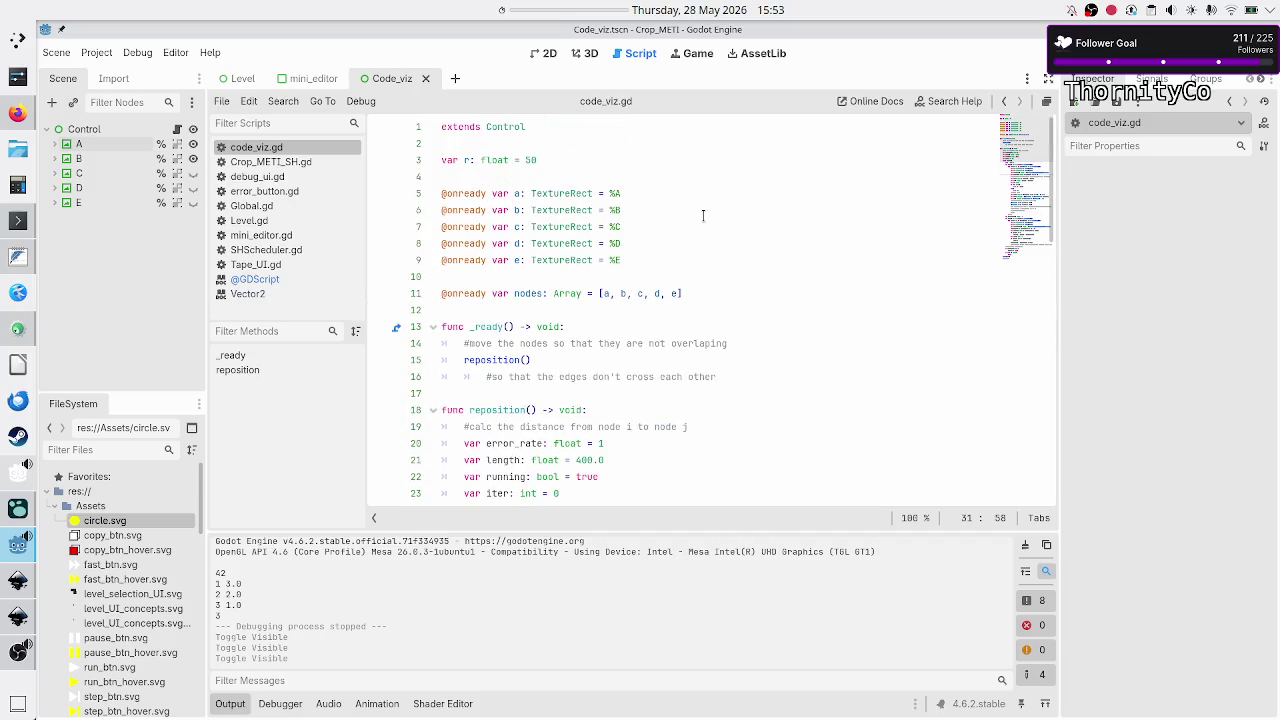
click(694, 291)
key(BackSpace)
key(BackSpace)
key(BackSpace)
key(BackSpace)
key(BackSpace)
key(BackSpace)
text(])
key(Down)
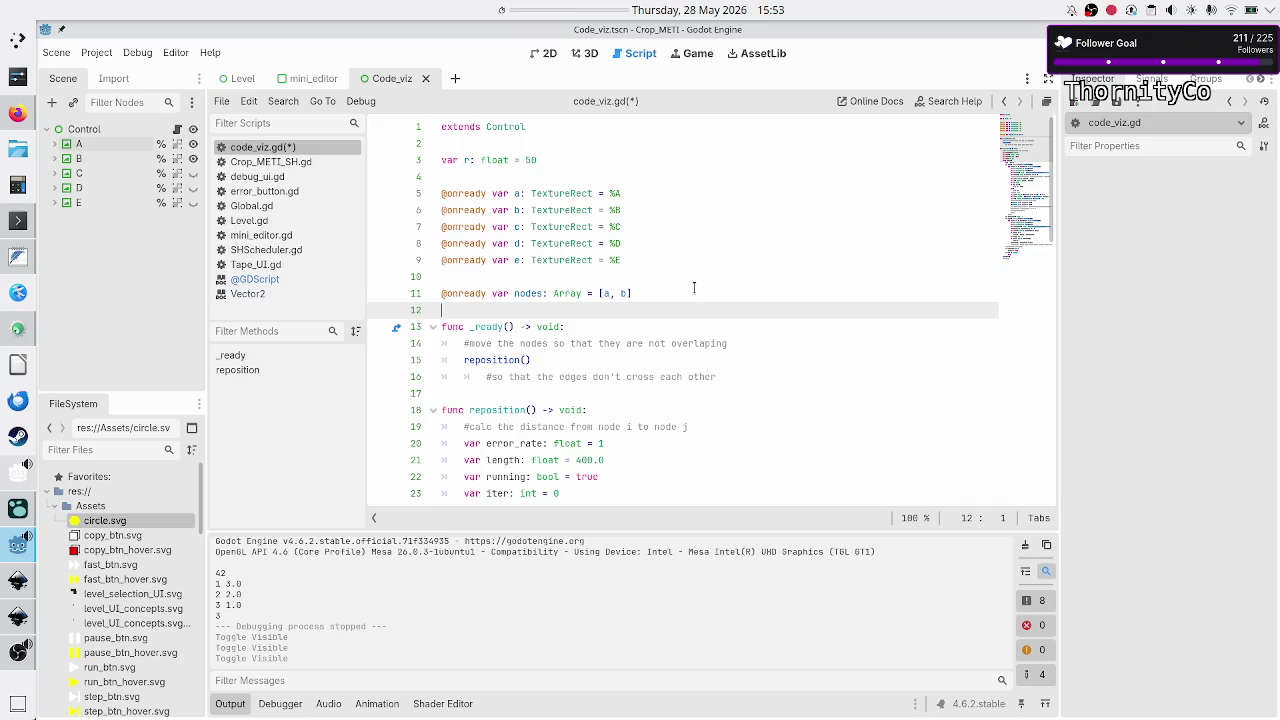
key(F6)
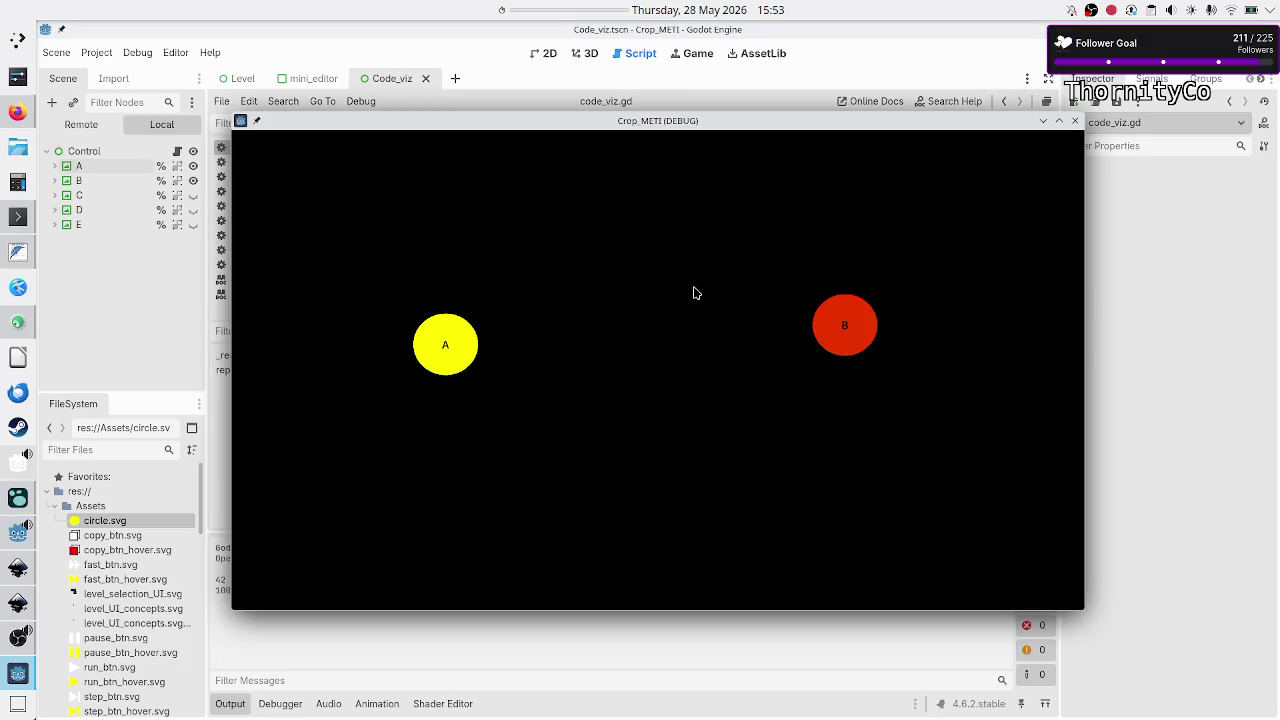
- Close the test run, rerun the two-circle scene, close it and return to 2D view
click(1075, 121)
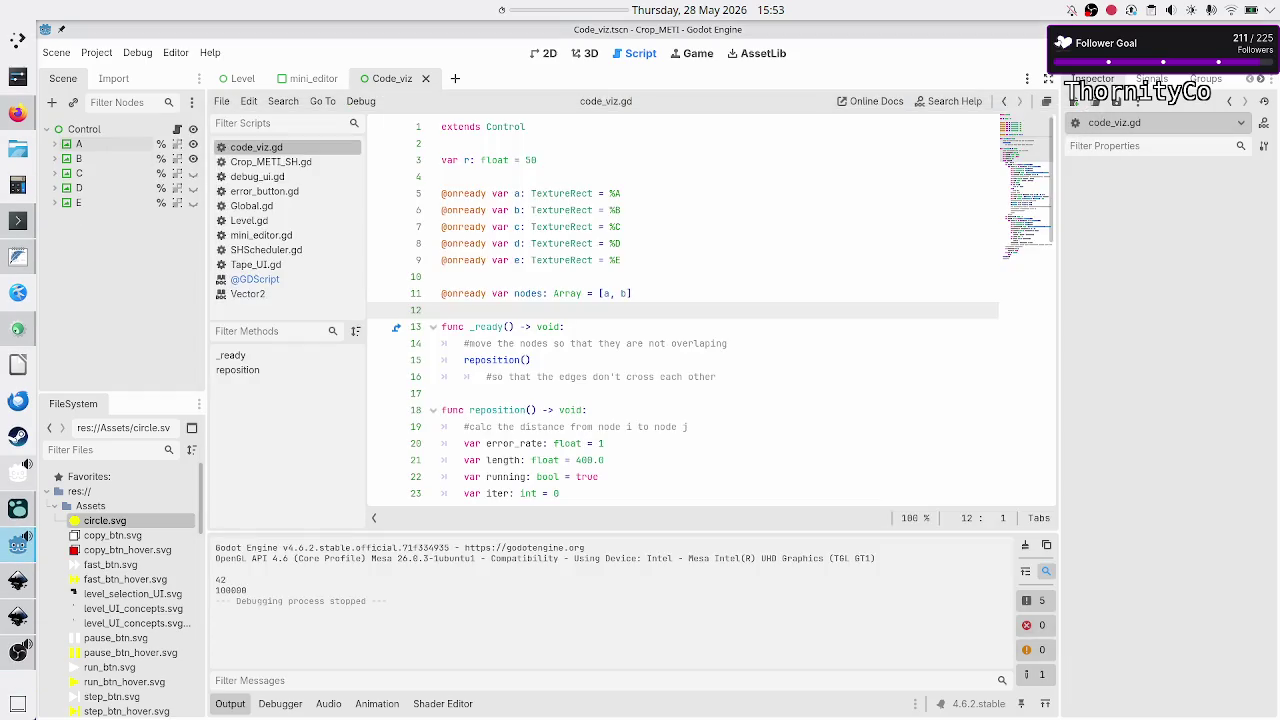
key(F6)
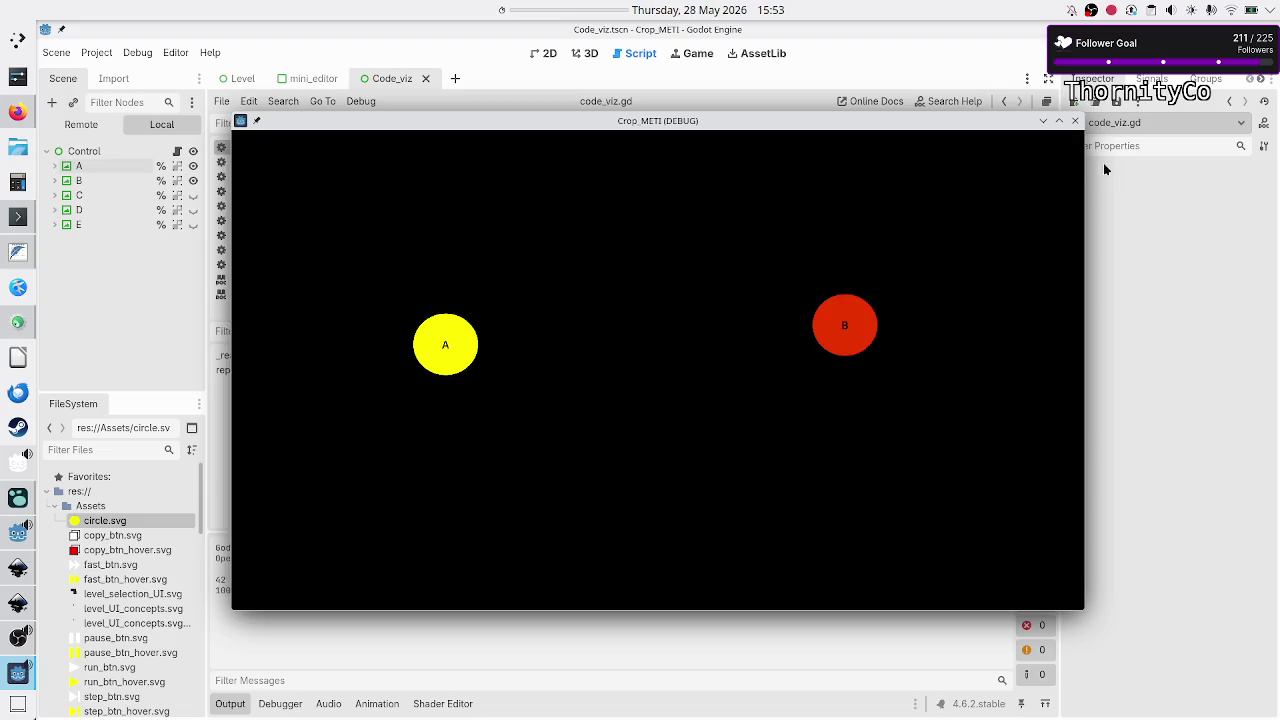
click(1075, 121)
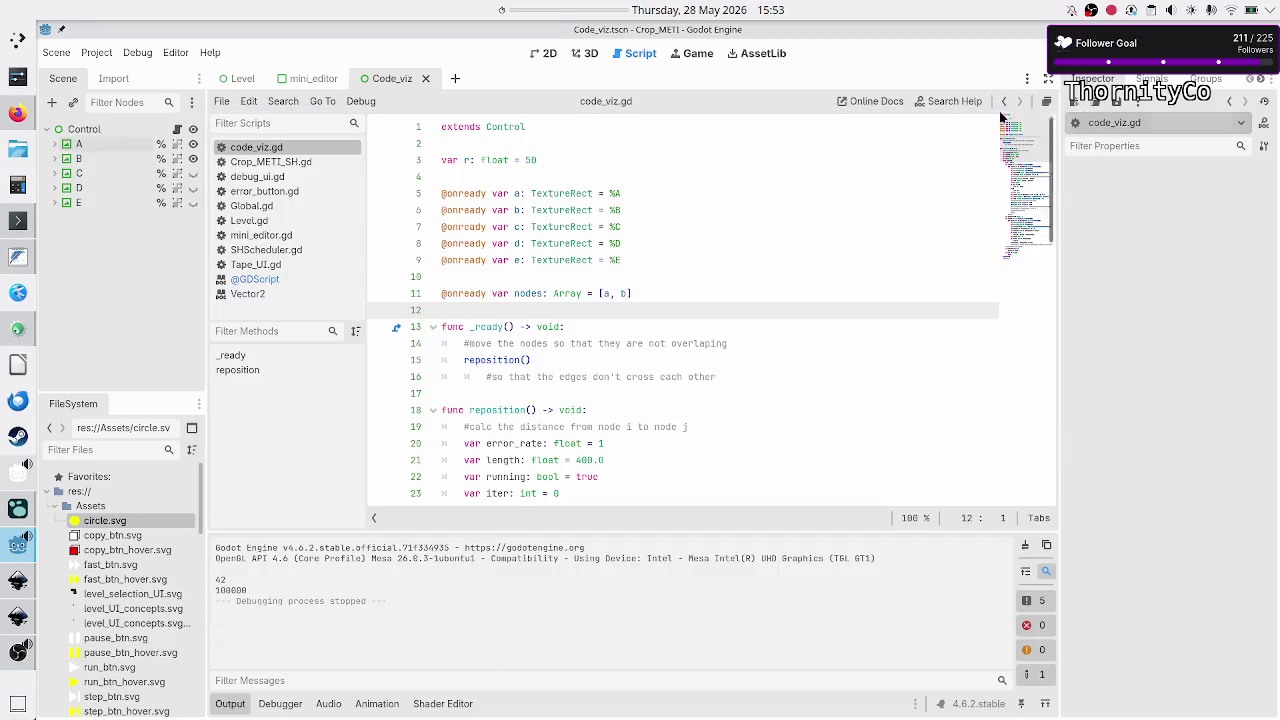
click(553, 55)
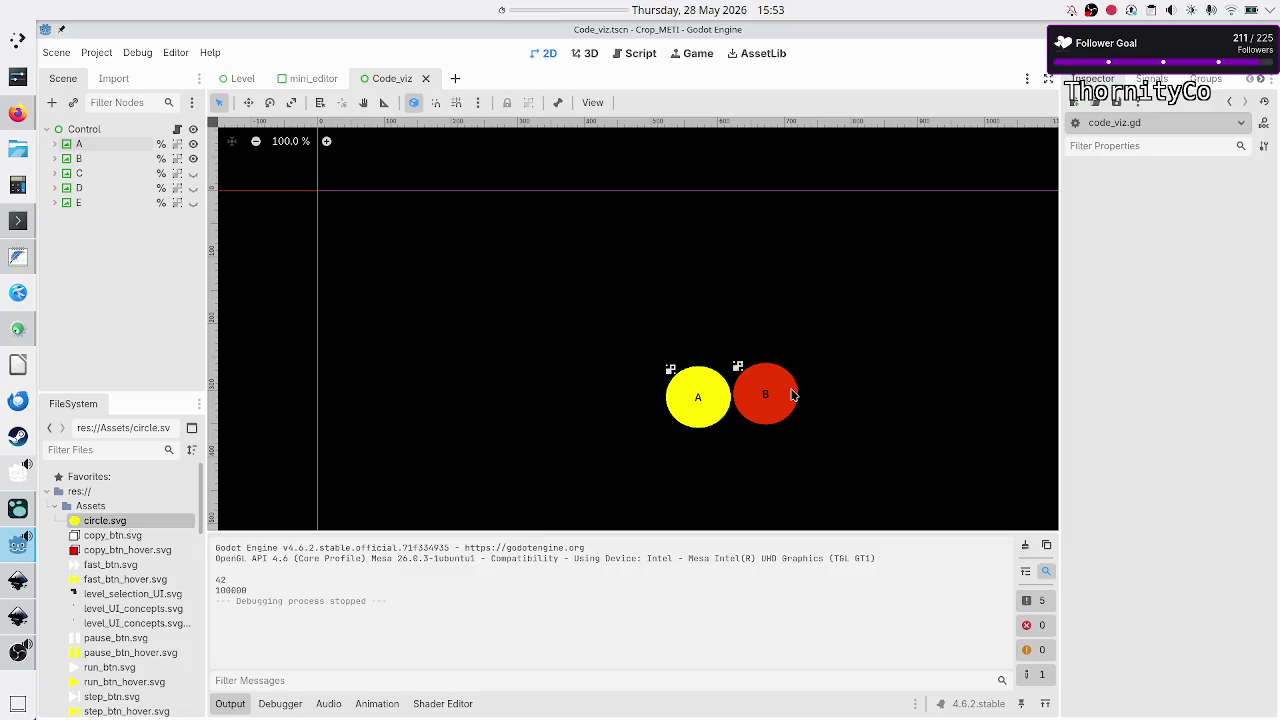
- Hide the Output panel, drag circle B far to the right of A, then switch to Firefox
click(227, 708)
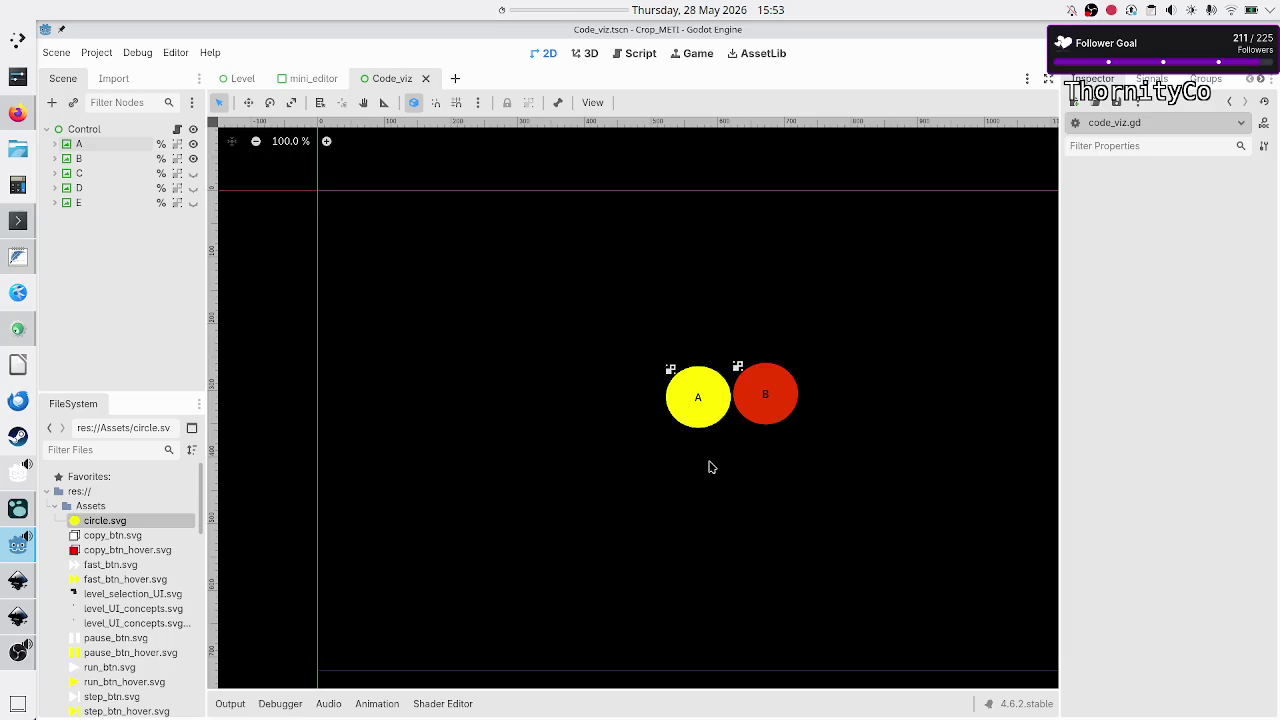
scroll(618, 458, right, 5)
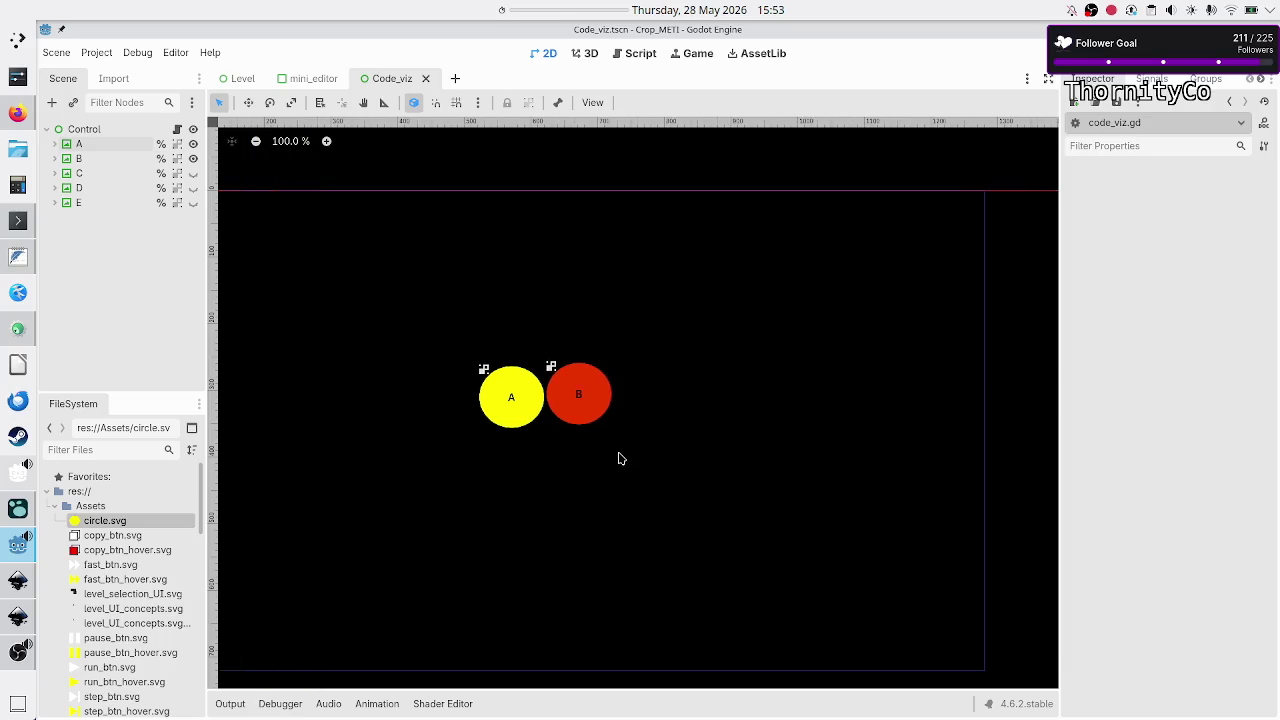
mouse_move(486, 393)
mouse_down()
mouse_move(698, 381)
mouse_move(955, 402)
mouse_up()
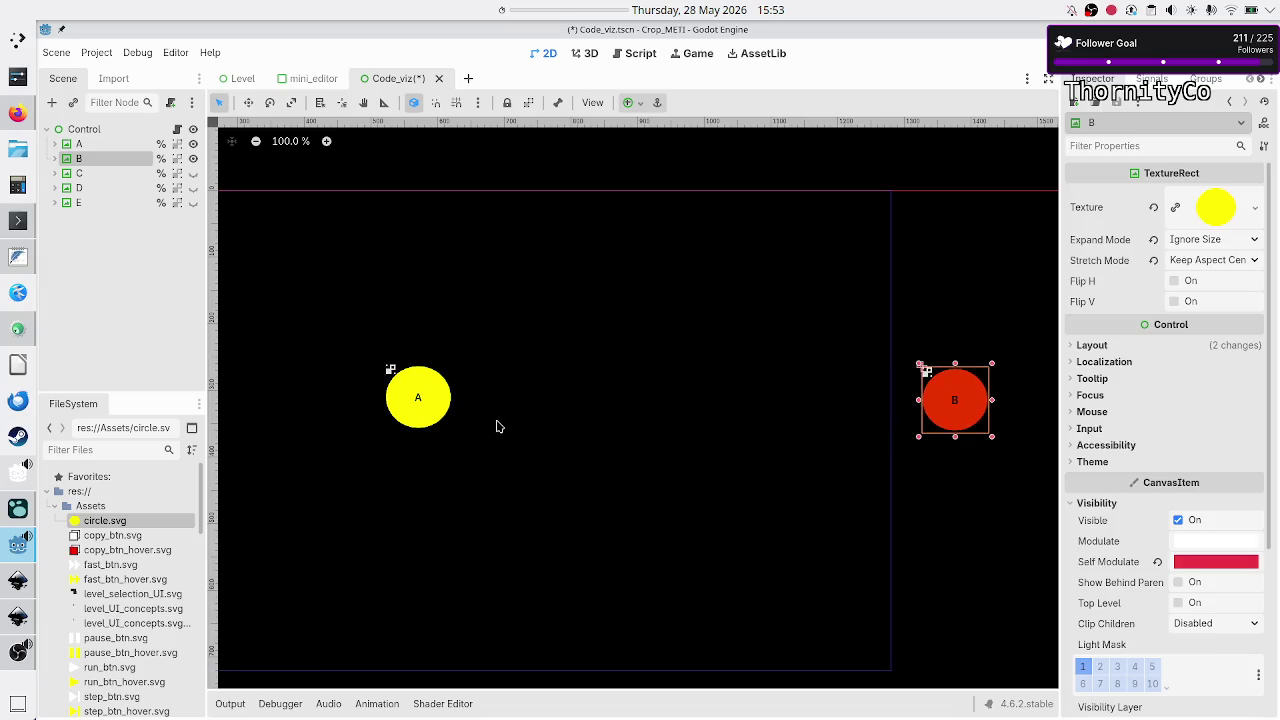
drag(960, 400, 855, 408)
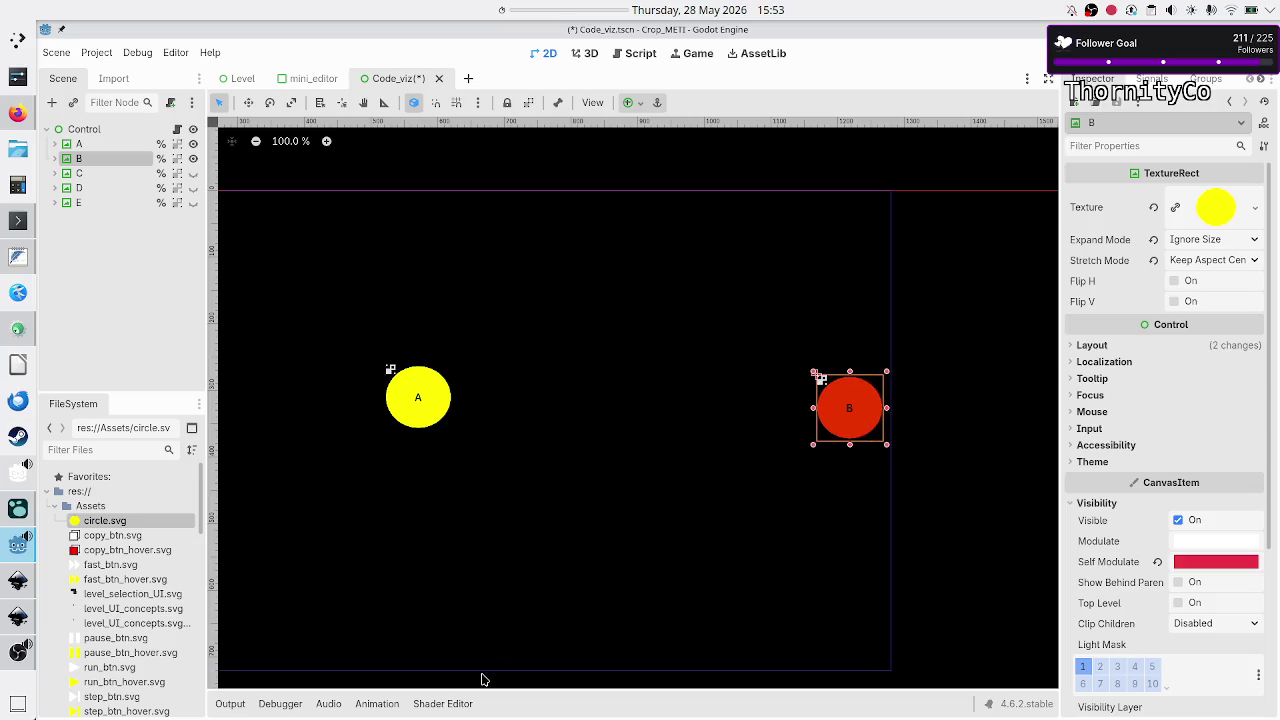
click(12, 118)
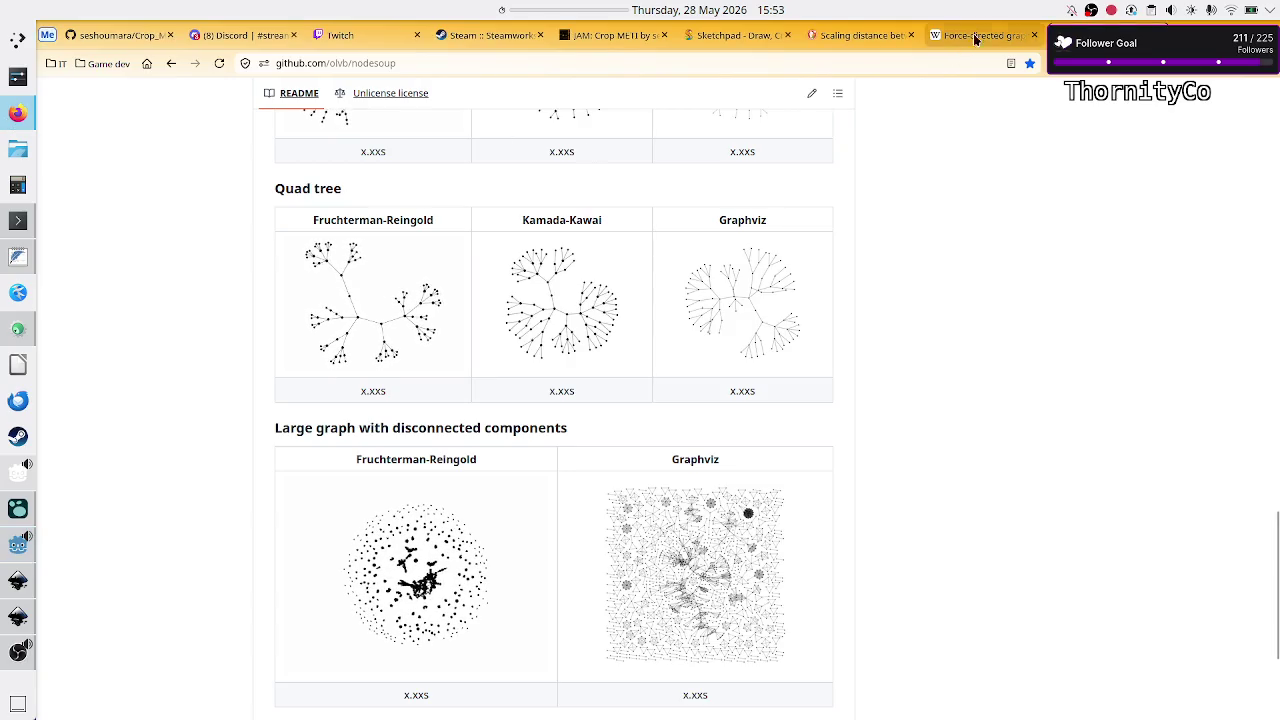
- Review the Sketchpad force sketch and the new_d = d * 0.5 = 200 notes, then return to Godot
click(864, 36)
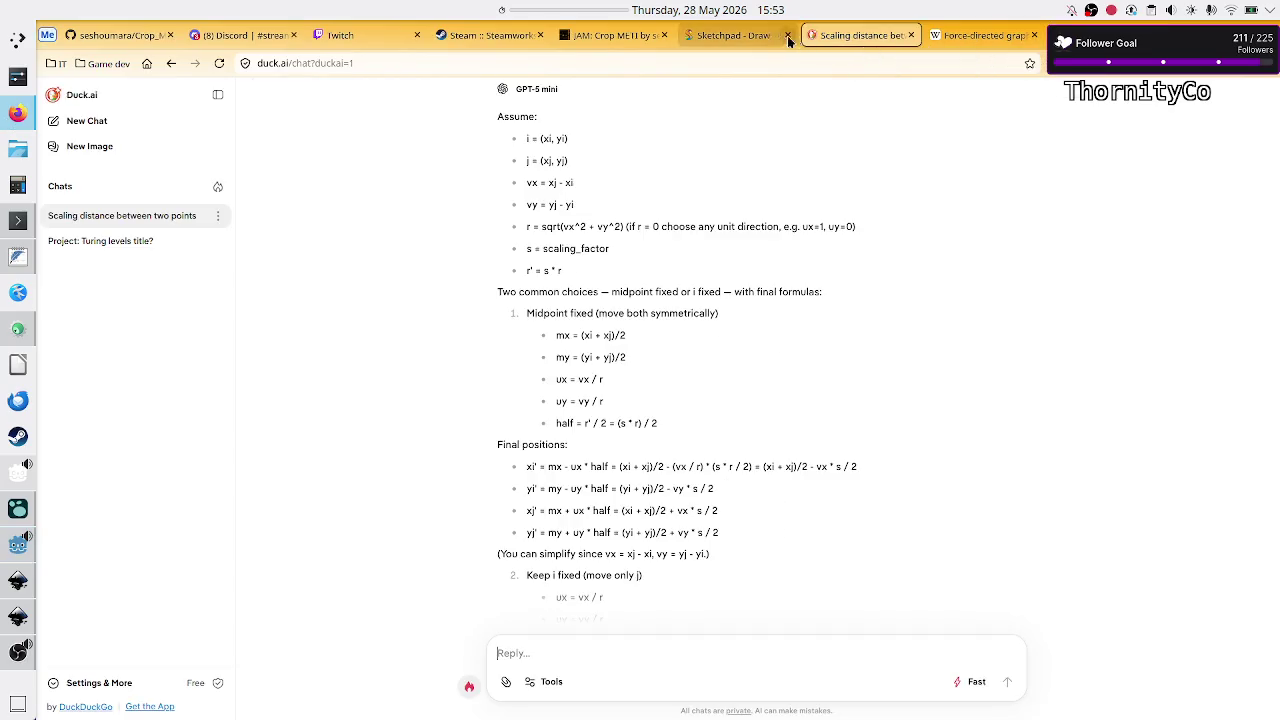
click(738, 38)
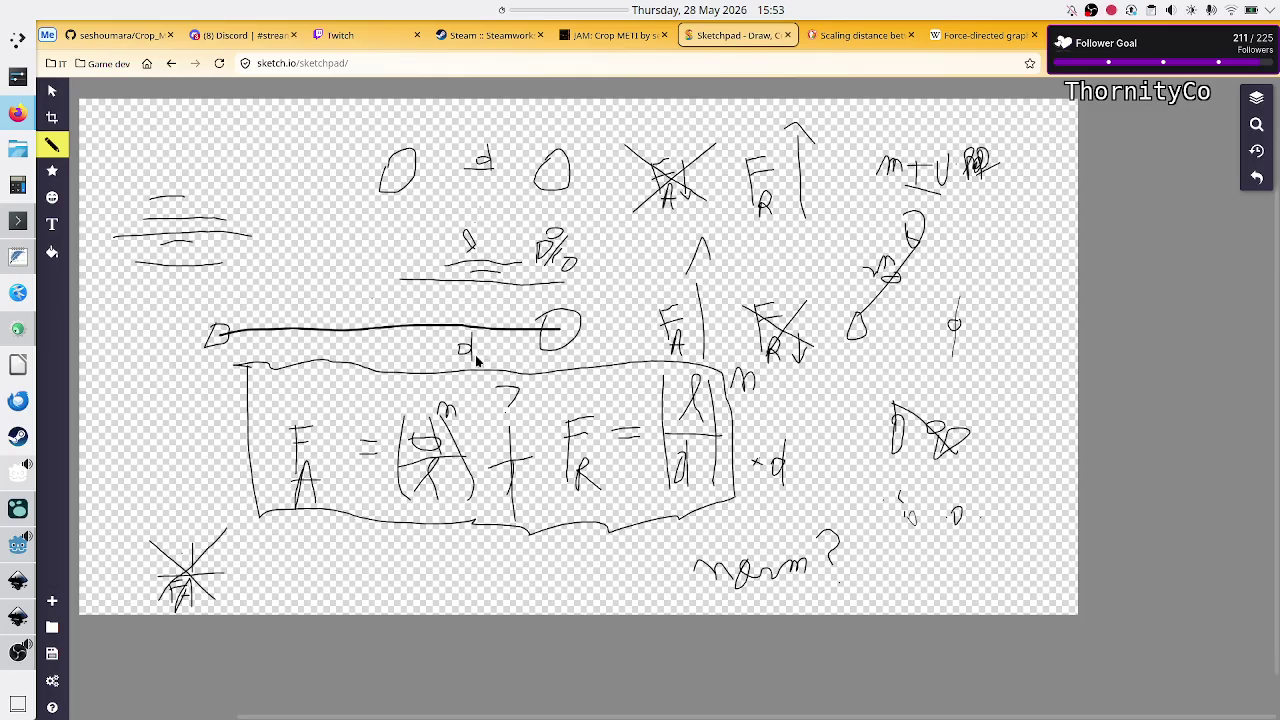
click(6, 258)
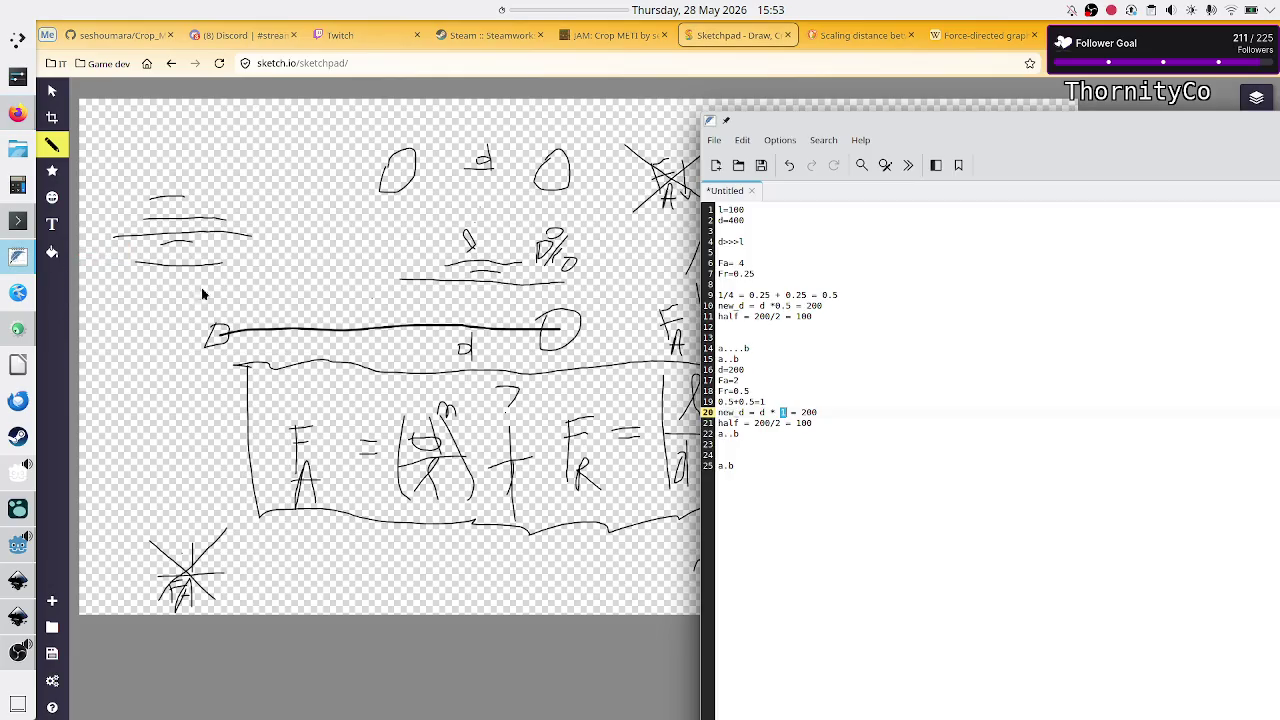
click(837, 306)
click(8, 549)
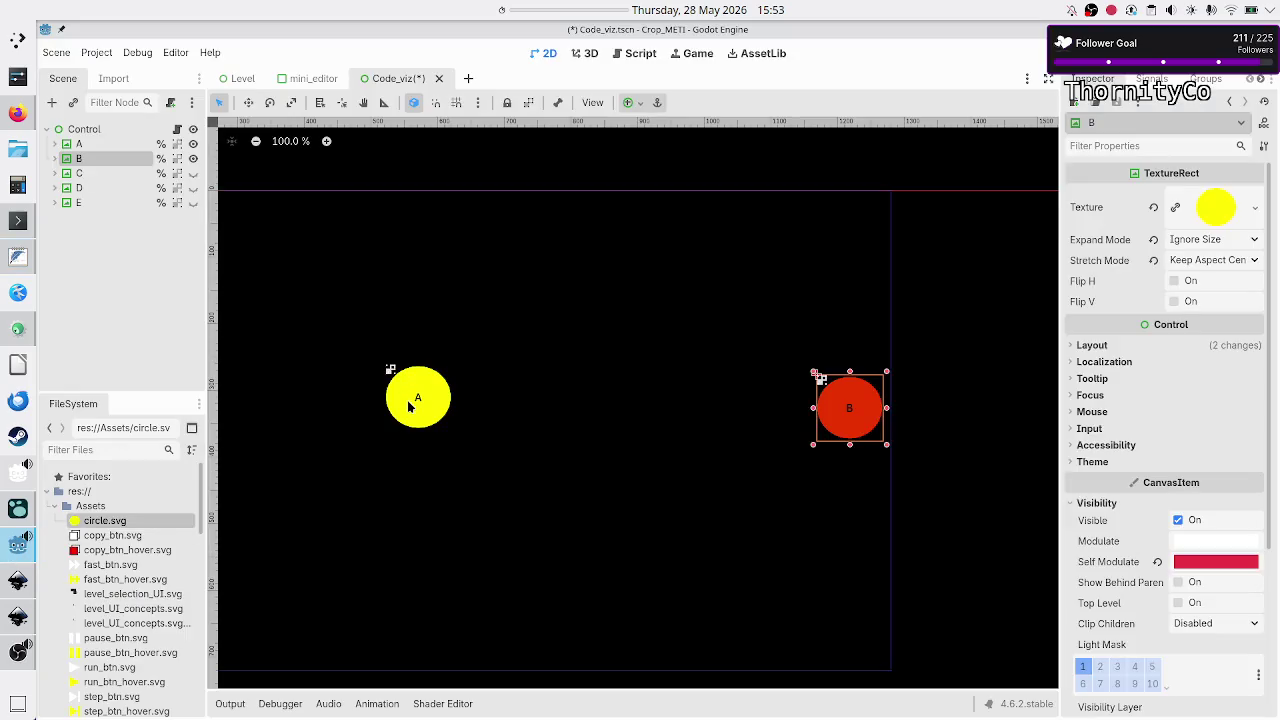
- Move circle A left to (33, 307), then test-run the scene and close the game window
scroll(410, 402, down, 2)
scroll(408, 406, down, 8)
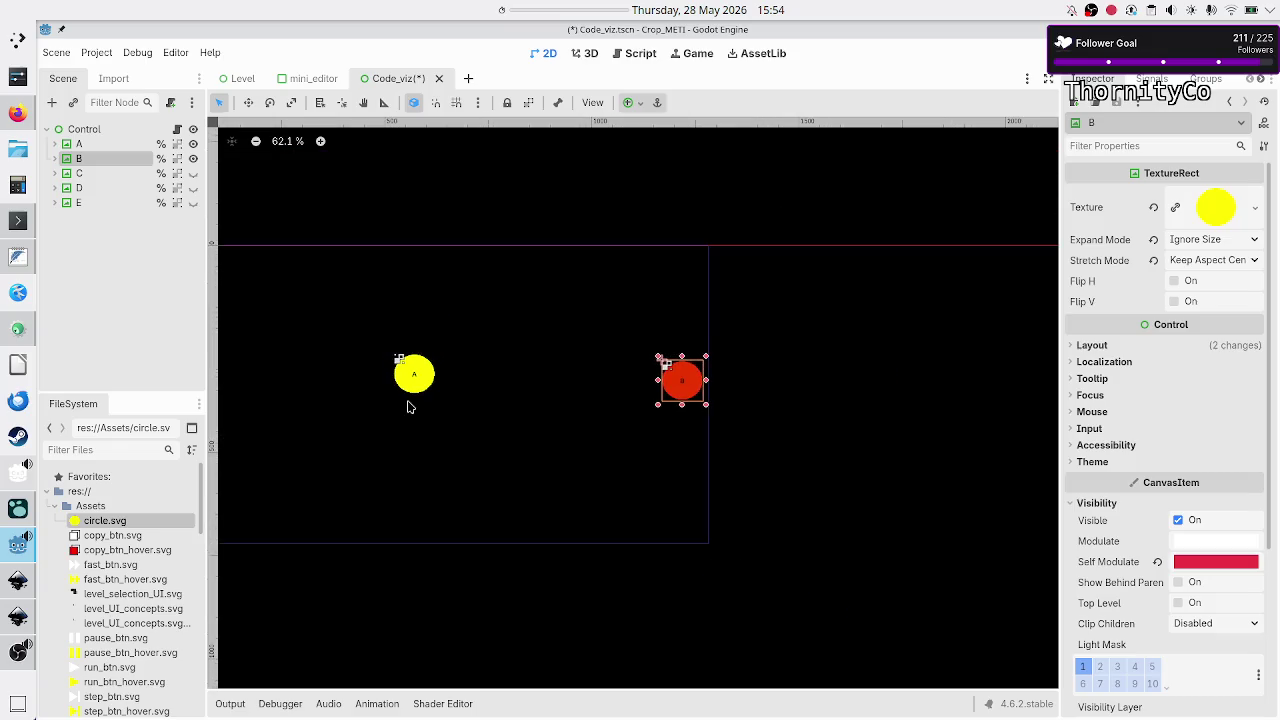
drag(412, 388, 286, 398)
key(F6)
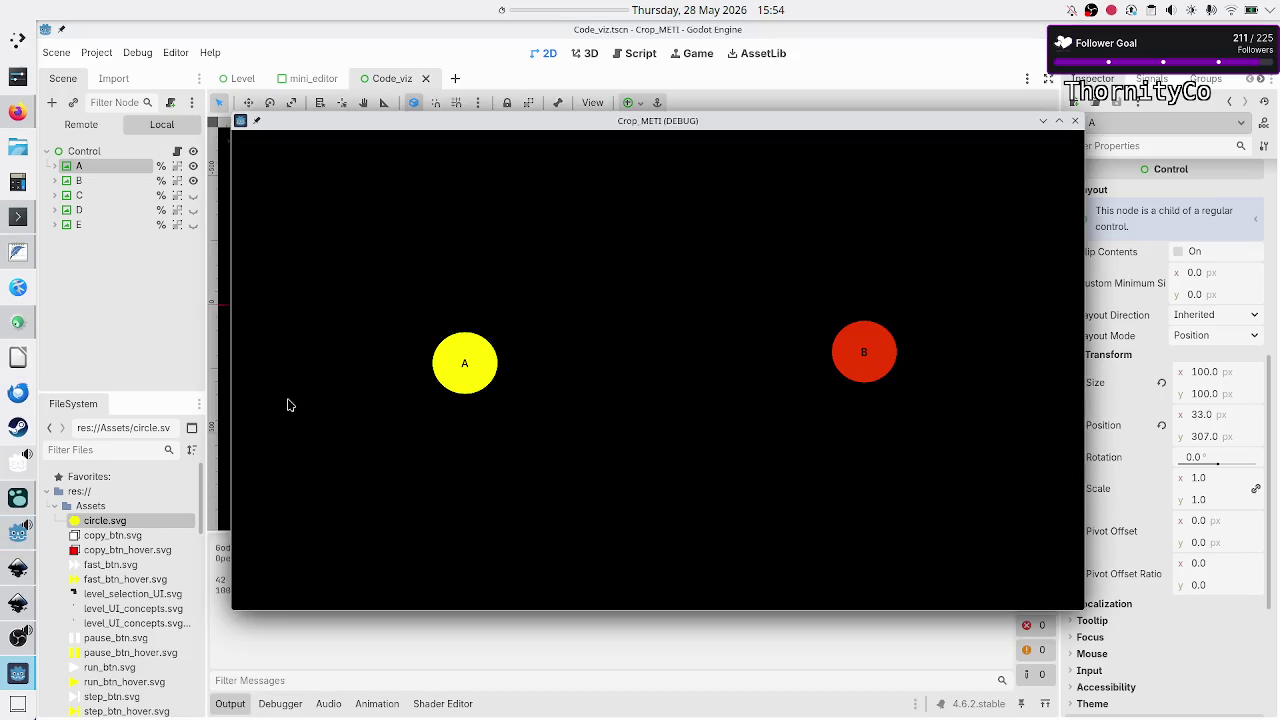
double_click(800, 120)
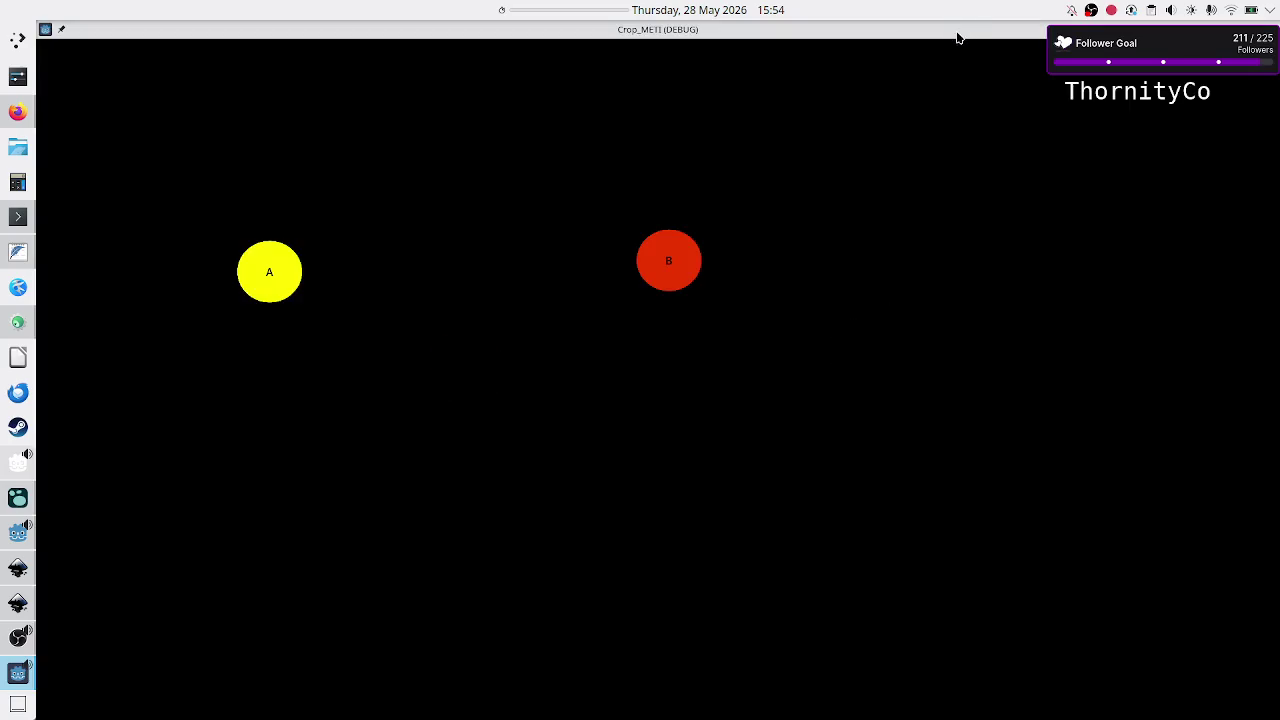
double_click(962, 33)
click(1075, 121)
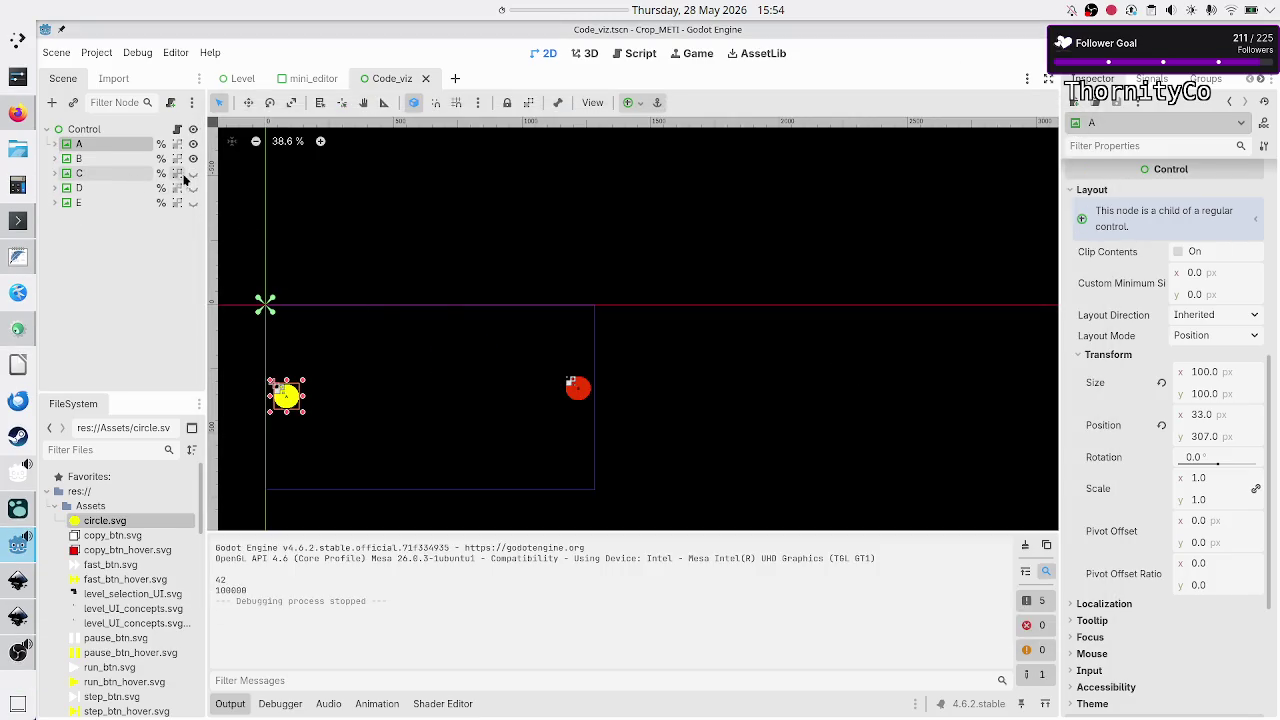
- Unhide circle C, cluster circles A, B and C together, and open code_viz.gd
click(193, 174)
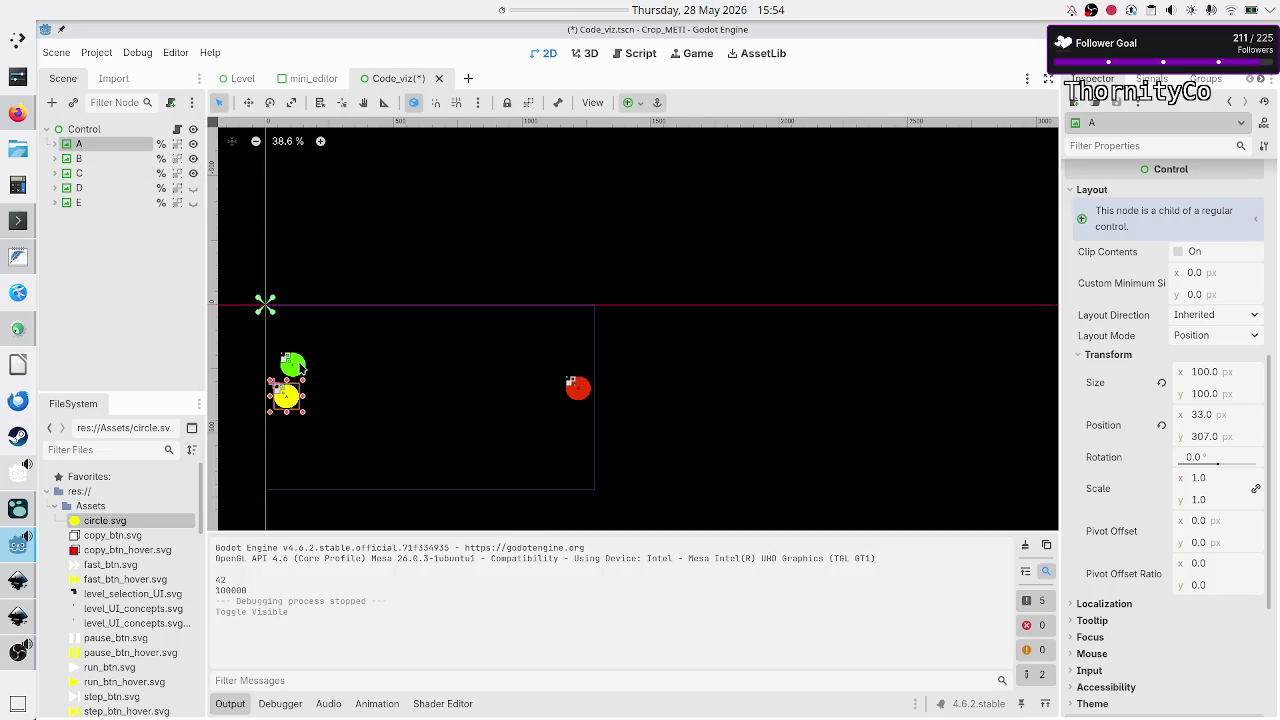
click(300, 366)
mouse_move(300, 366)
mouse_down()
mouse_move(359, 358)
mouse_move(424, 392)
mouse_up()
click(297, 403)
drag(297, 403, 398, 397)
click(578, 389)
mouse_move(578, 389)
mouse_down()
mouse_move(487, 388)
mouse_move(433, 416)
mouse_up()
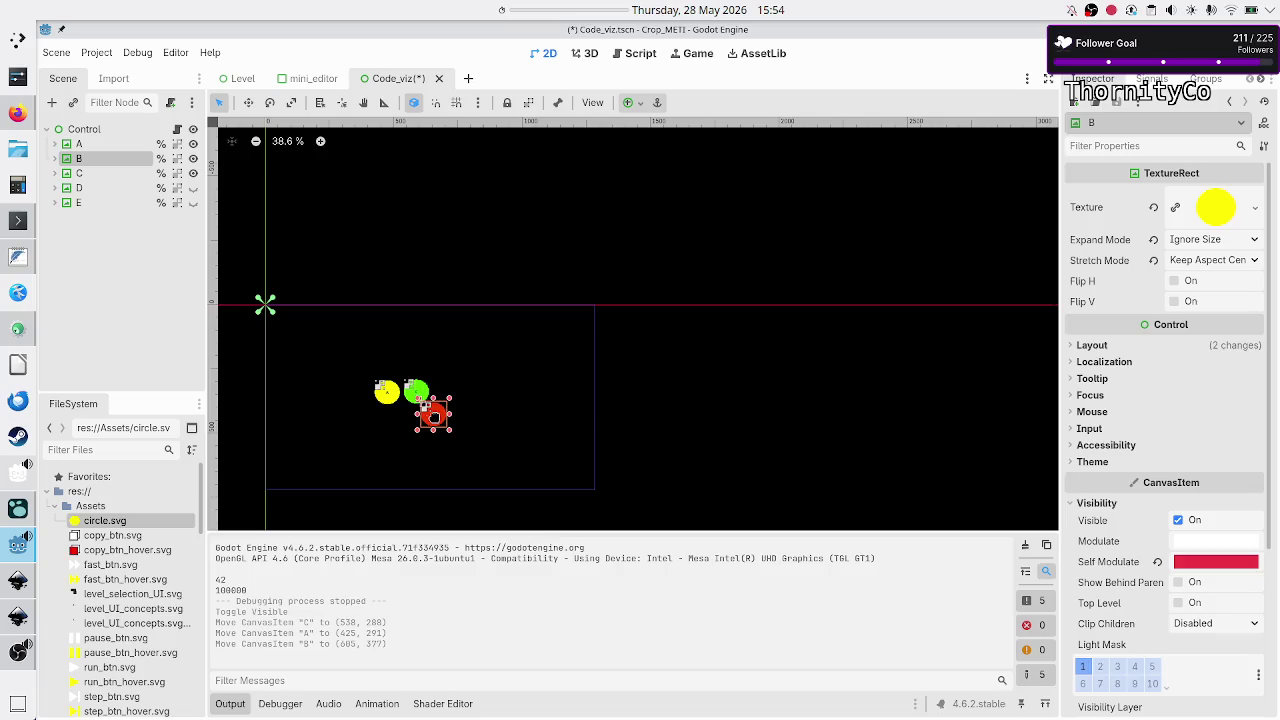
click(177, 129)
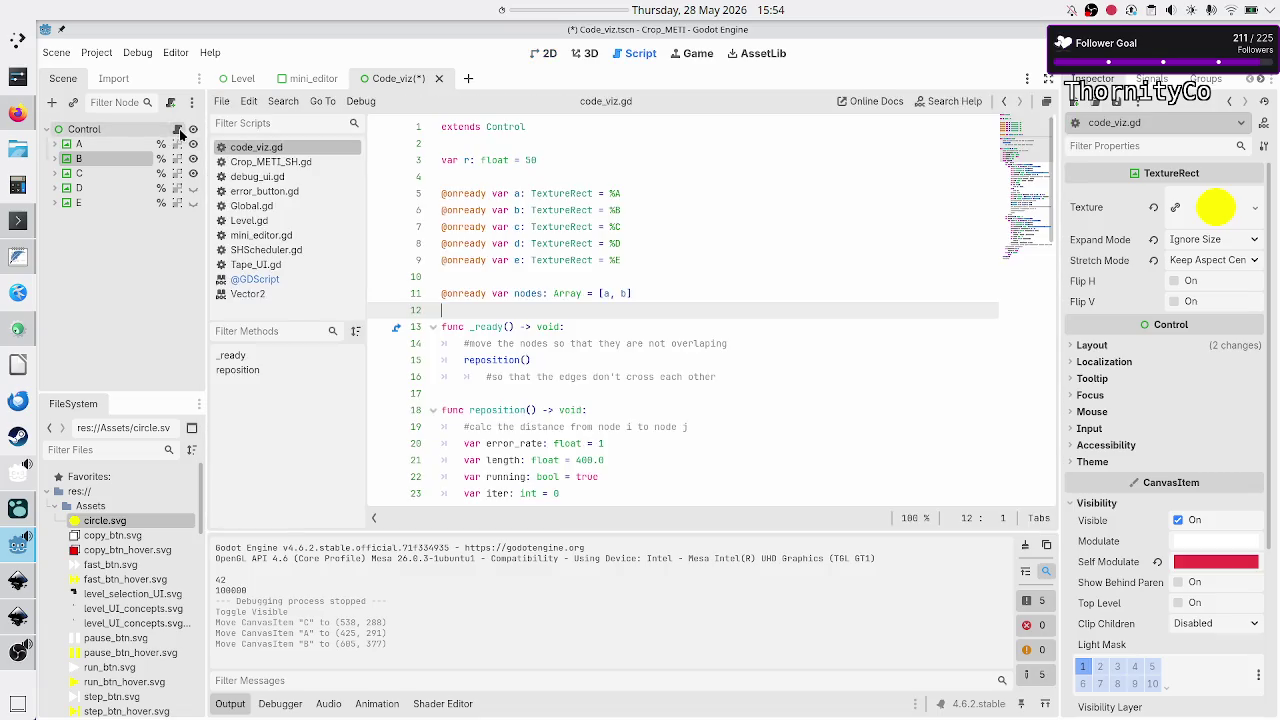
- Extend the nodes array to [a, b, c], then test-run the three-circle scene and close it
click(627, 293)
text(, c)
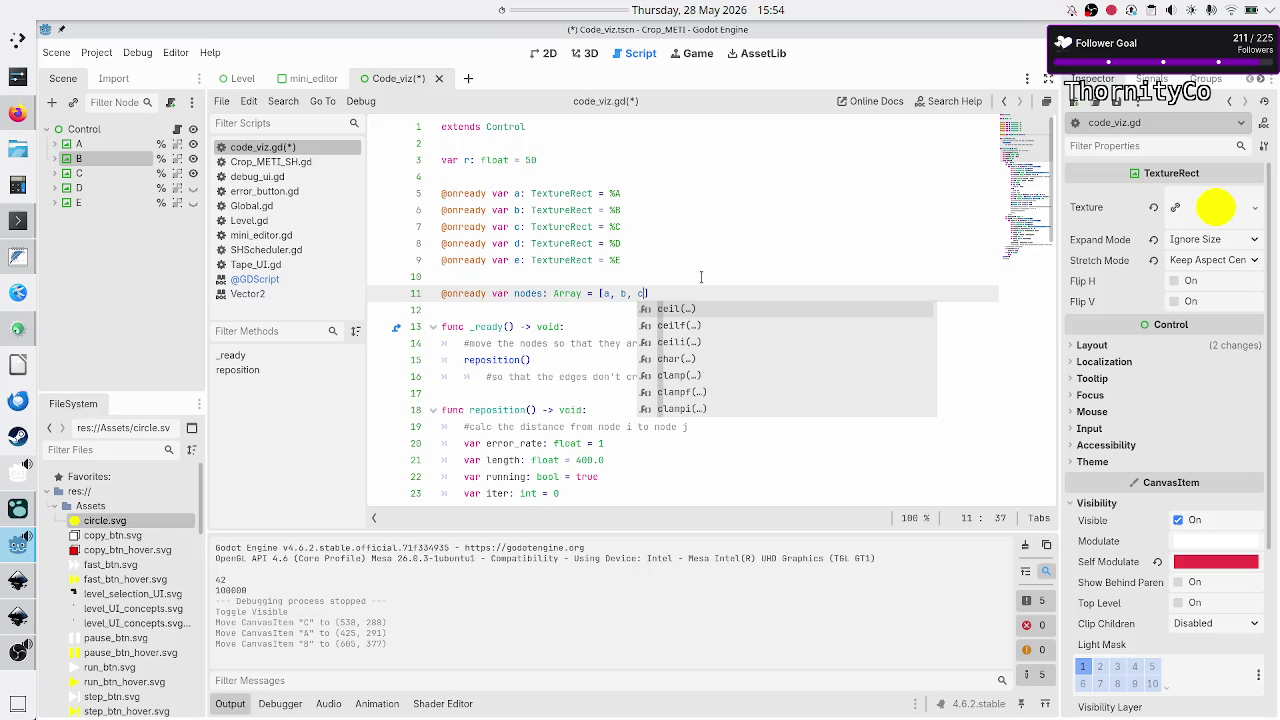
key(F6)
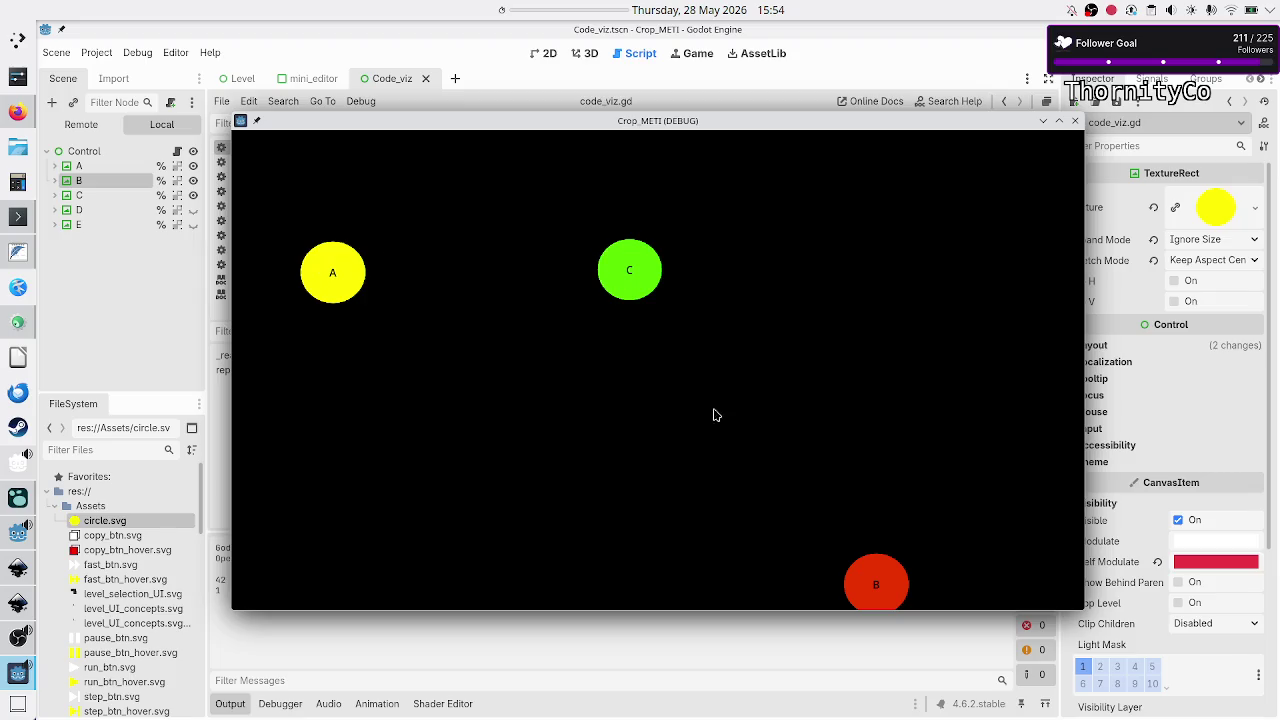
mouse_move(696, 133)
mouse_down()
mouse_move(680, 300)
mouse_move(694, 417)
mouse_move(706, 116)
mouse_up()
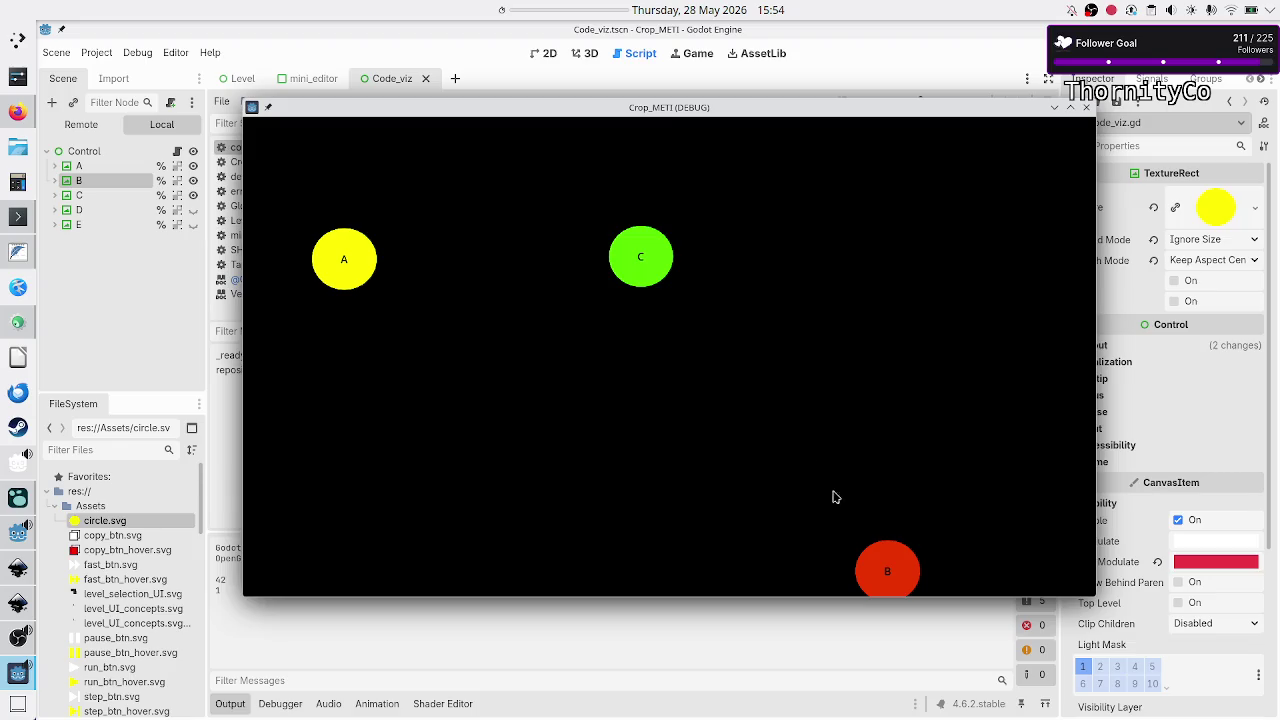
click(1088, 112)
text(])
click(567, 318)
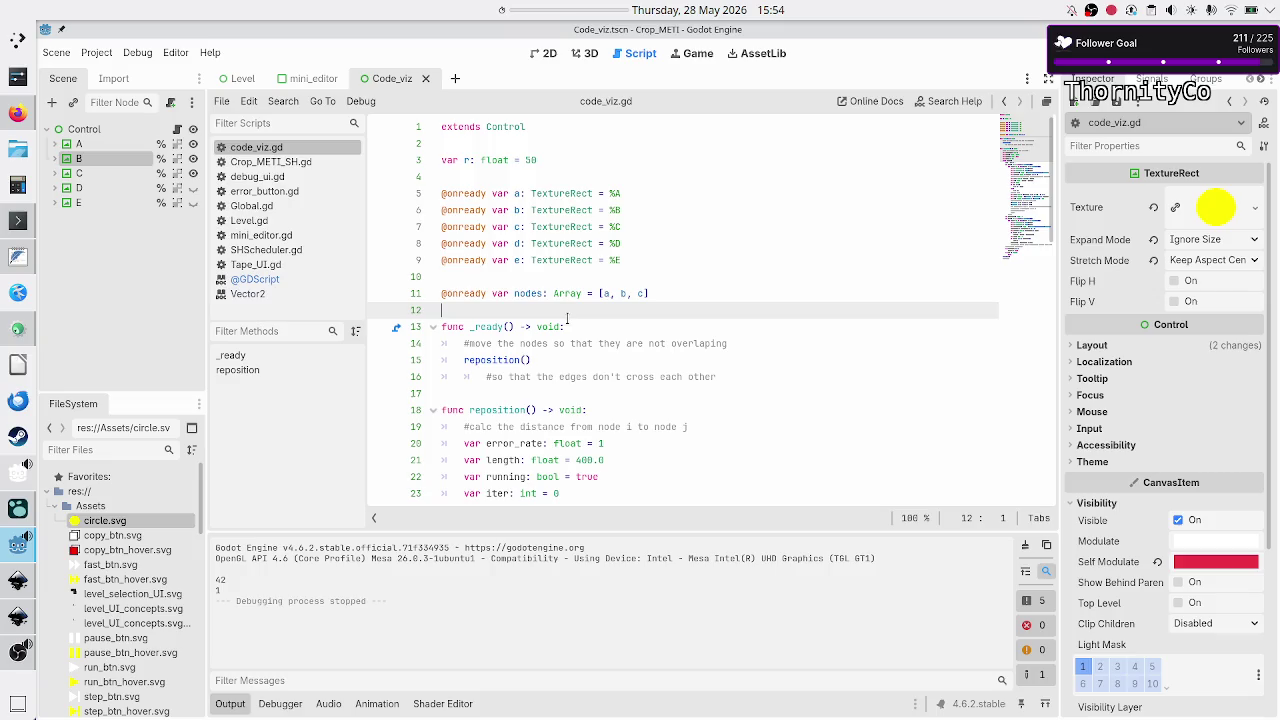
click(633, 393)
scroll(633, 390, down, 15)
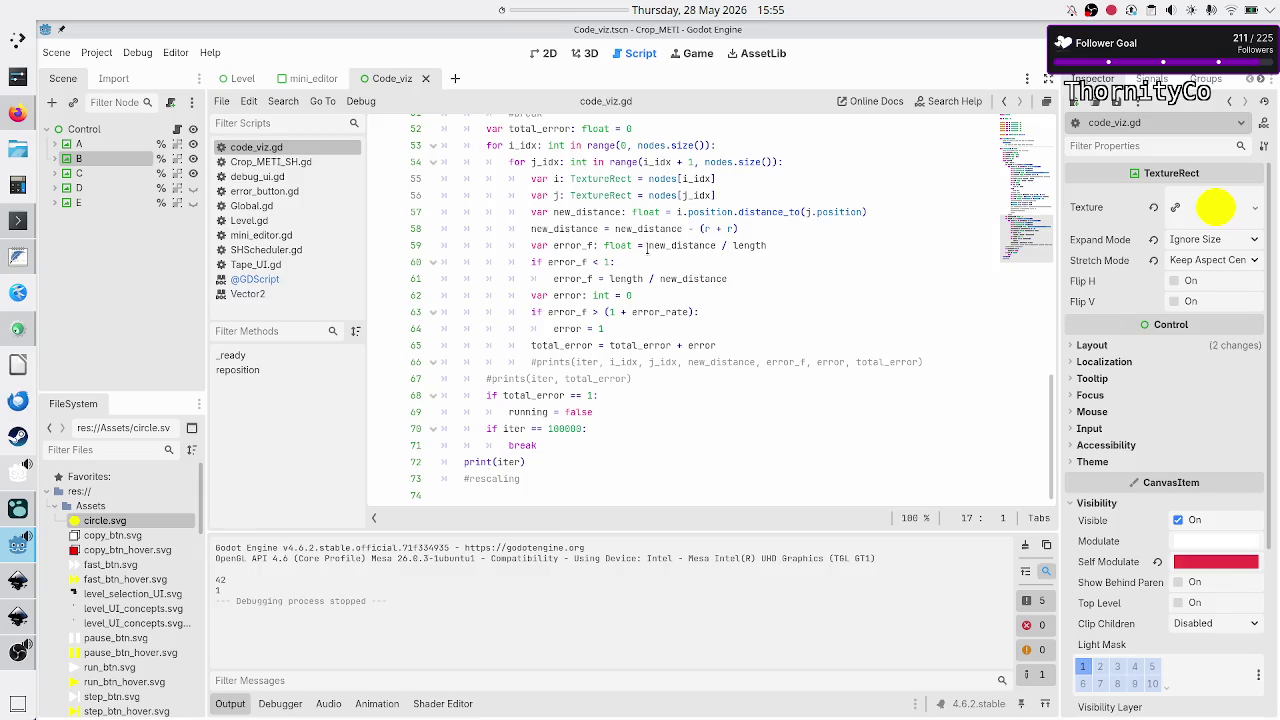
scroll(657, 233, up, 3)
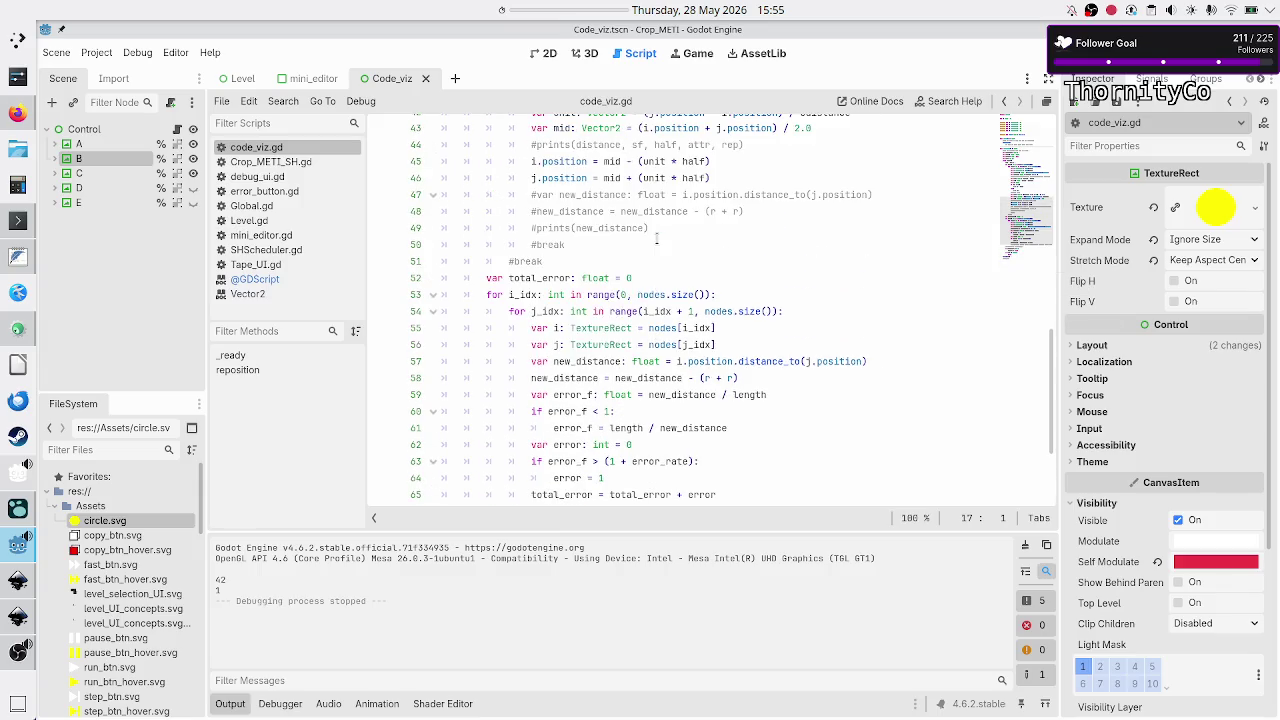
scroll(657, 237, up, 6)
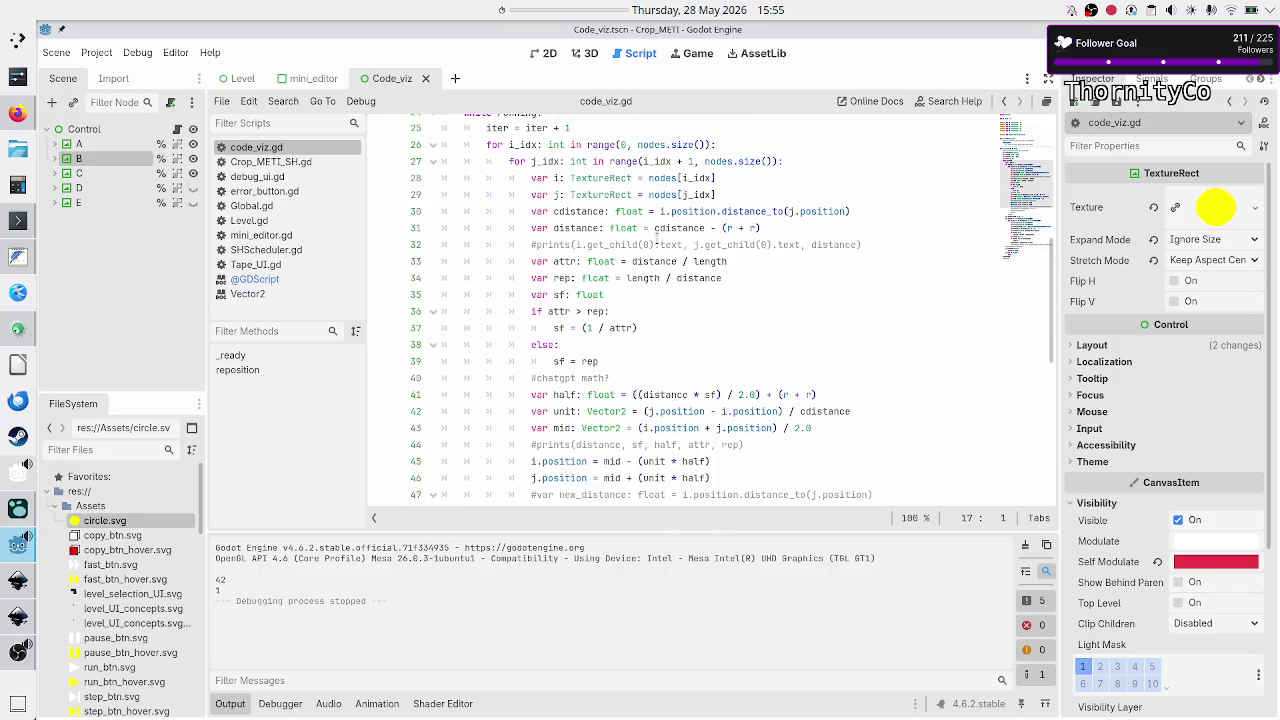
scroll(656, 235, up, 3)
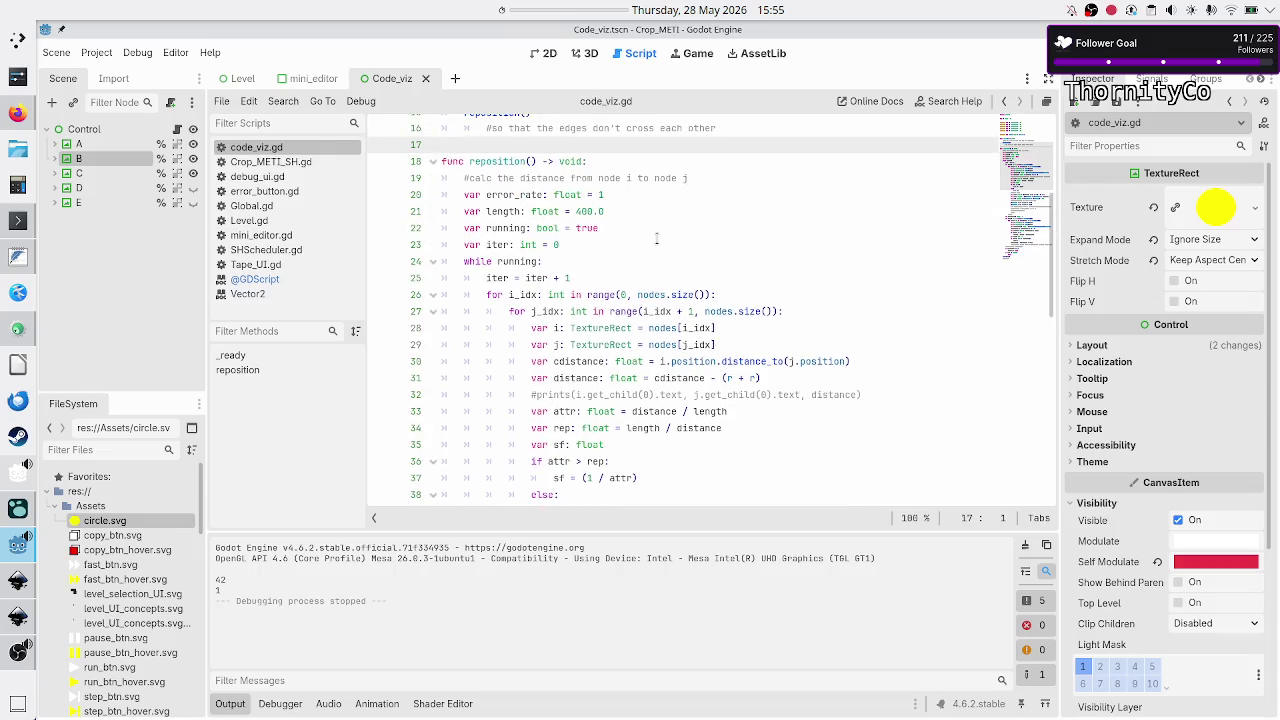
scroll(657, 238, down, 12)
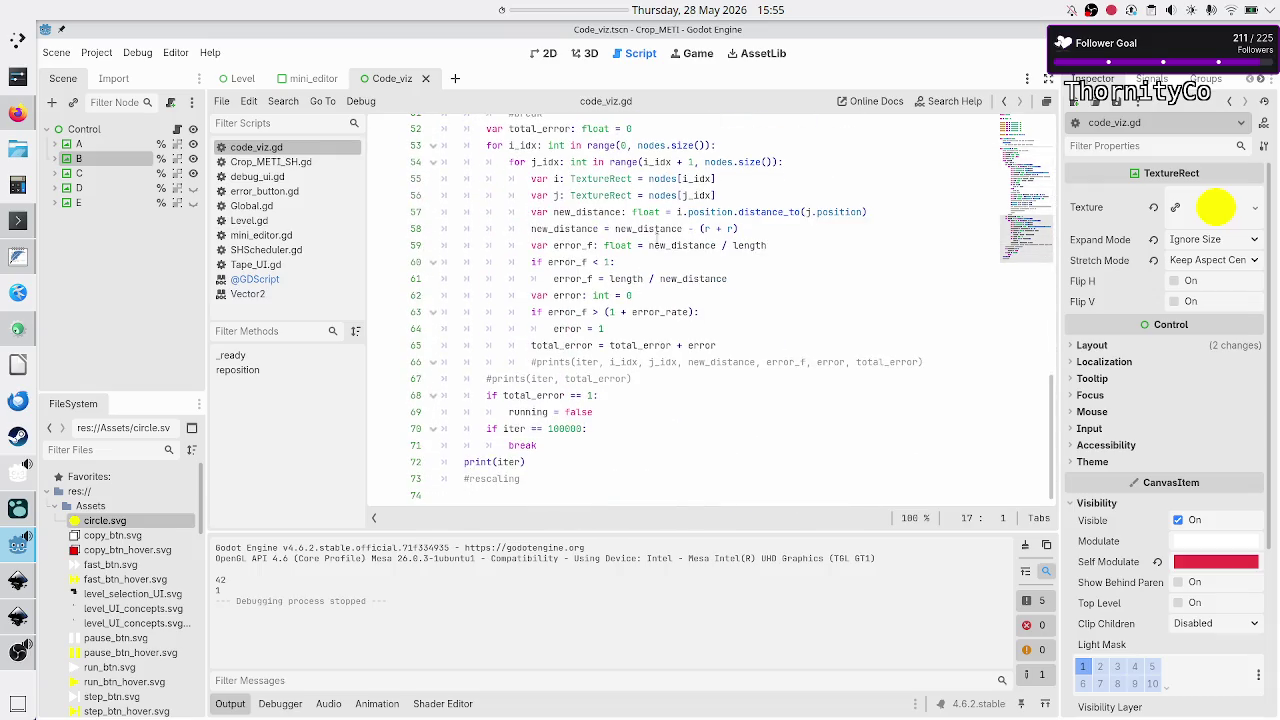
mouse_move(657, 240)
click(702, 280)
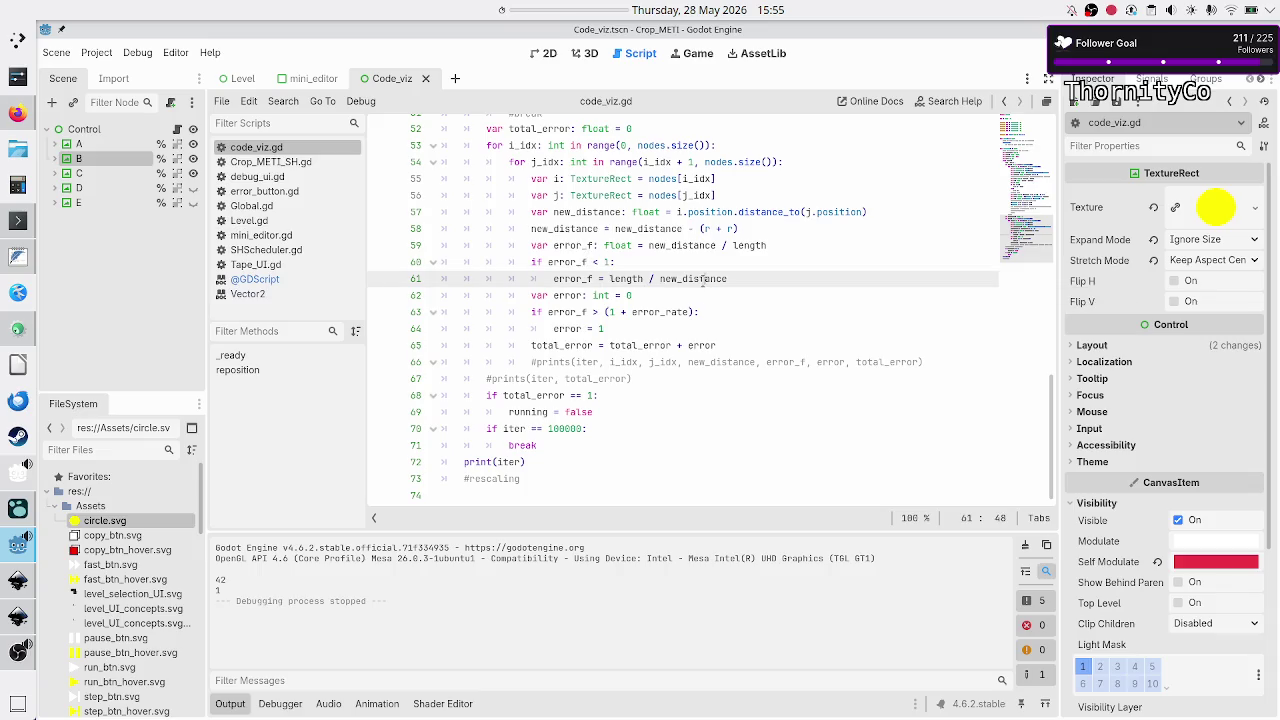
double_click(594, 313)
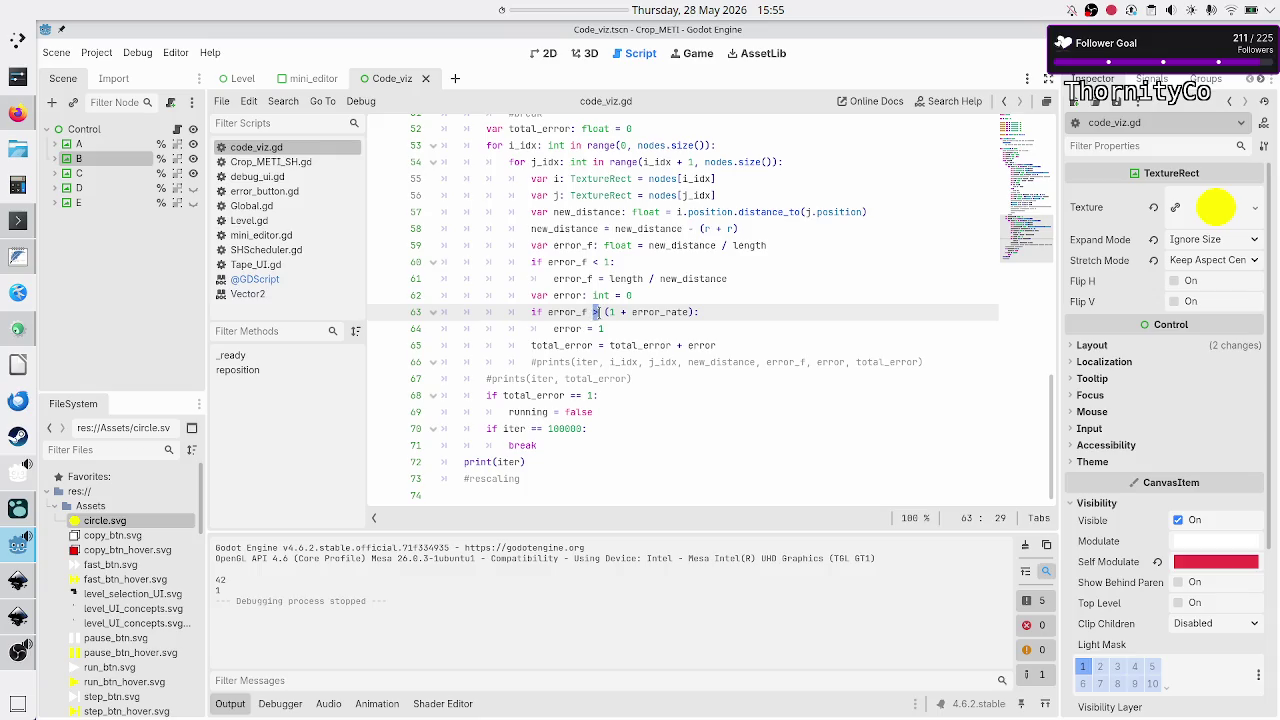
click(598, 312)
click(707, 312)
key(shift+Left)
key(shift+Left)
key(shift+Left)
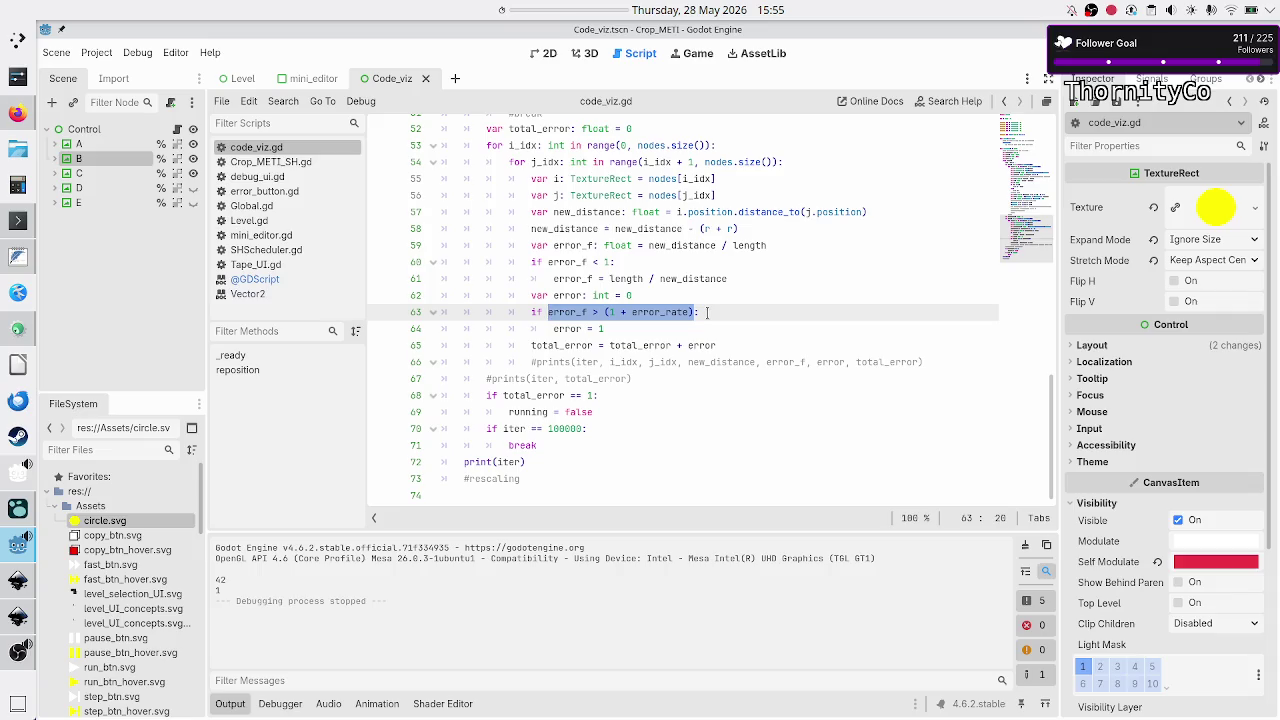
key(Right)
key(Left)
key(ctrl+Left)
key(ctrl+Left)
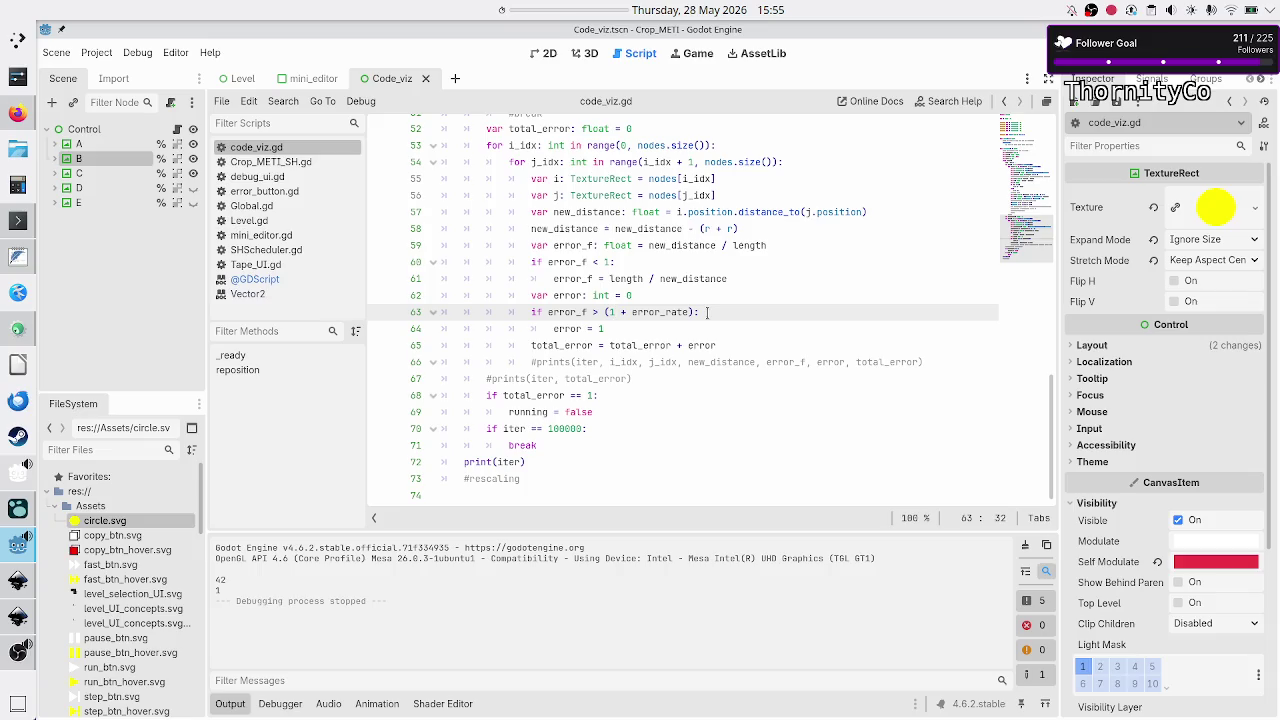
key(Up)
key(Up)
key(Up)
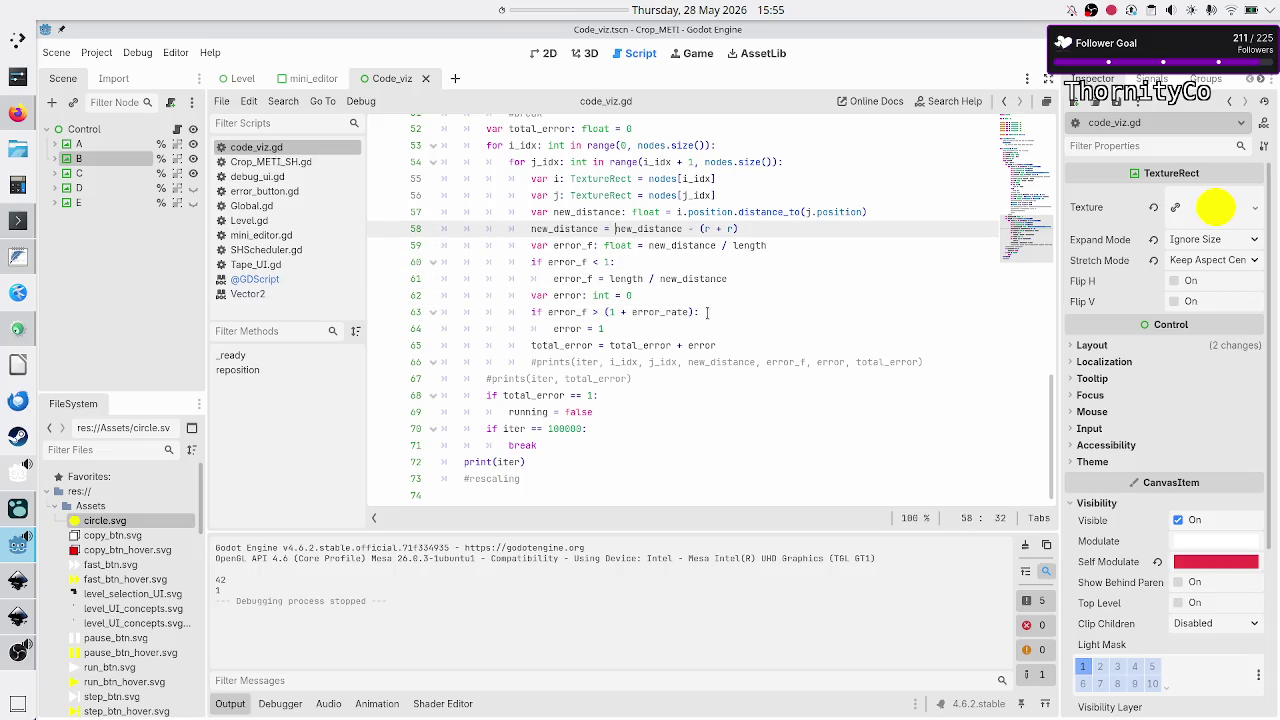
key(Down)
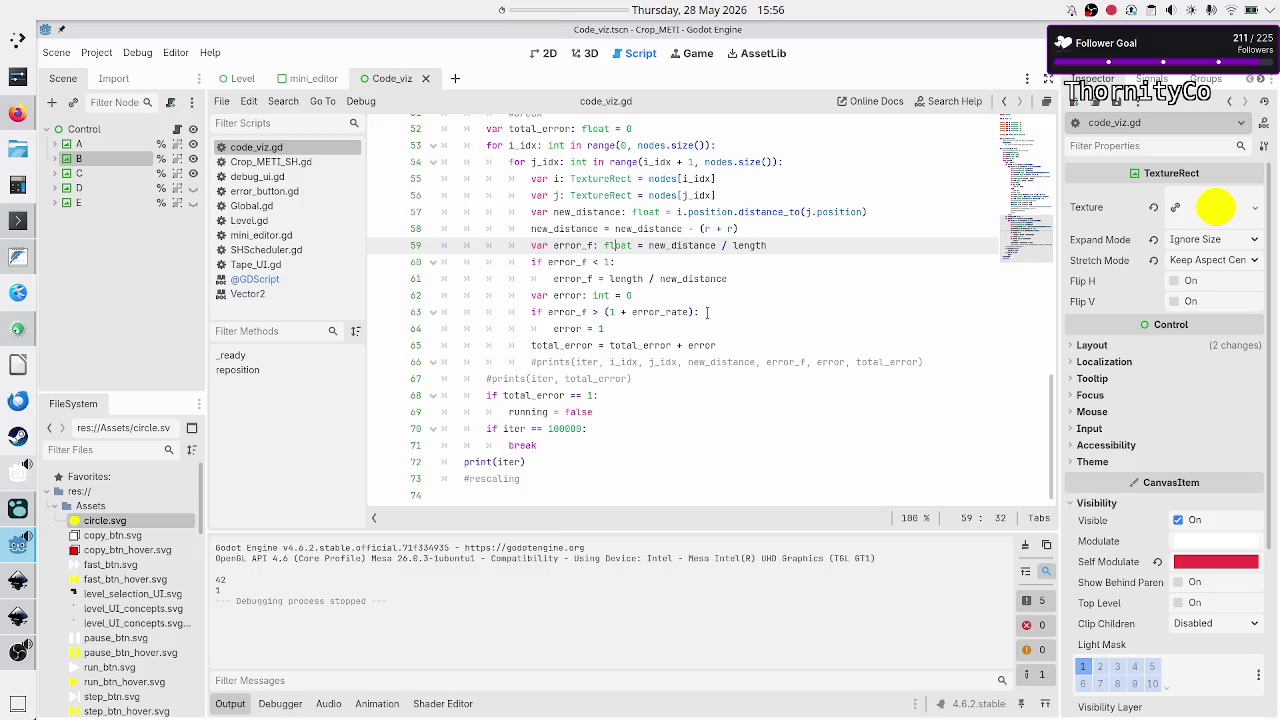
scroll(709, 253, up, 5)
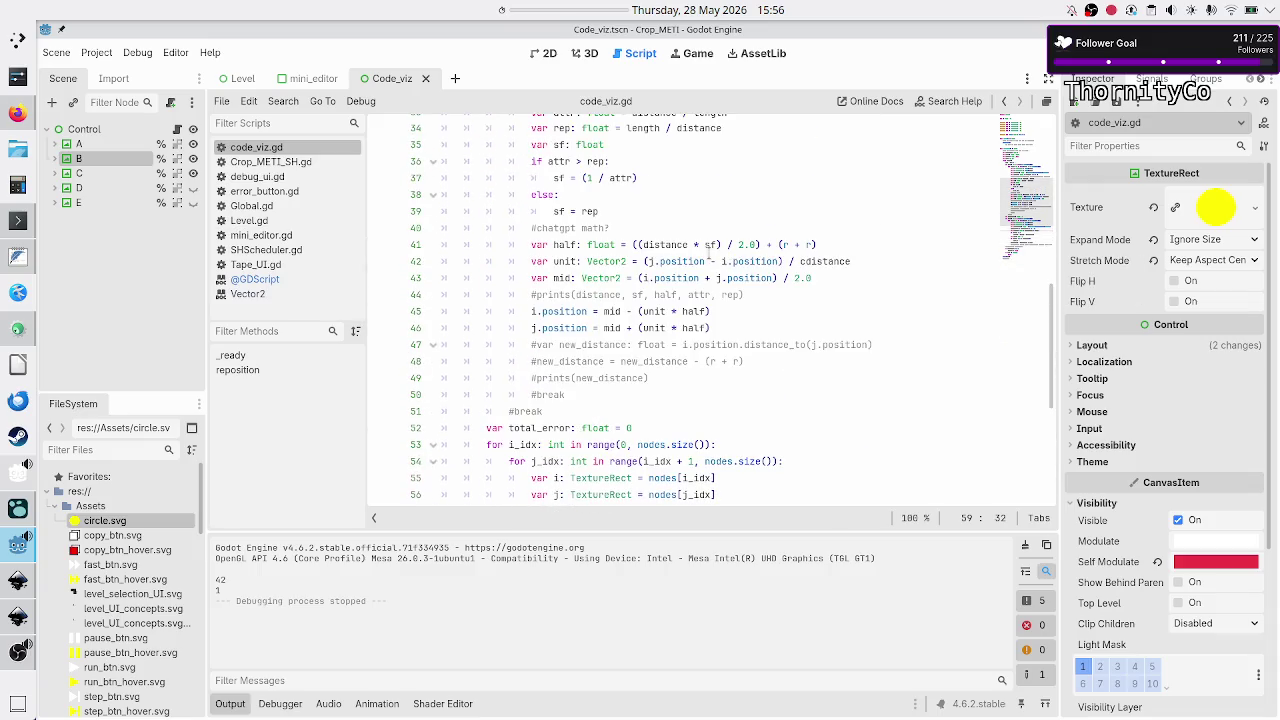
scroll(700, 250, up, 5)
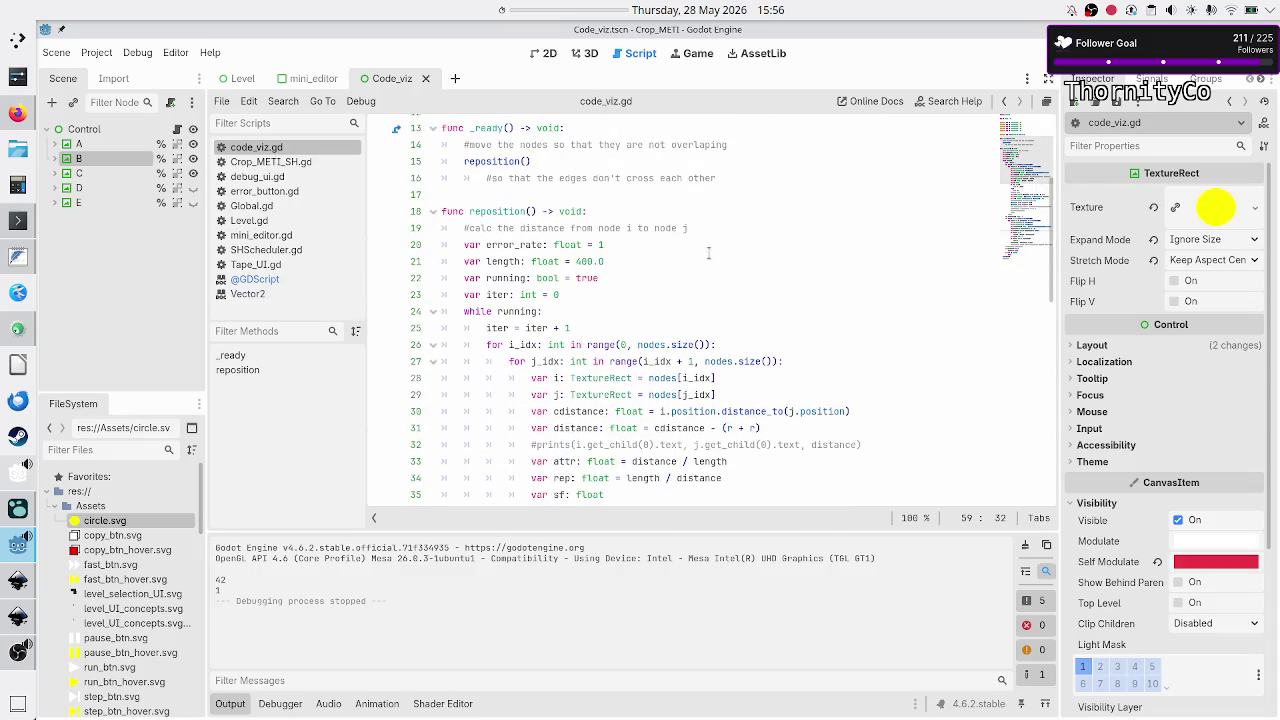
- Change error_rate on line 20 from 1 to 0.1, then run the scene and close it
click(608, 243)
key(BackSpace)
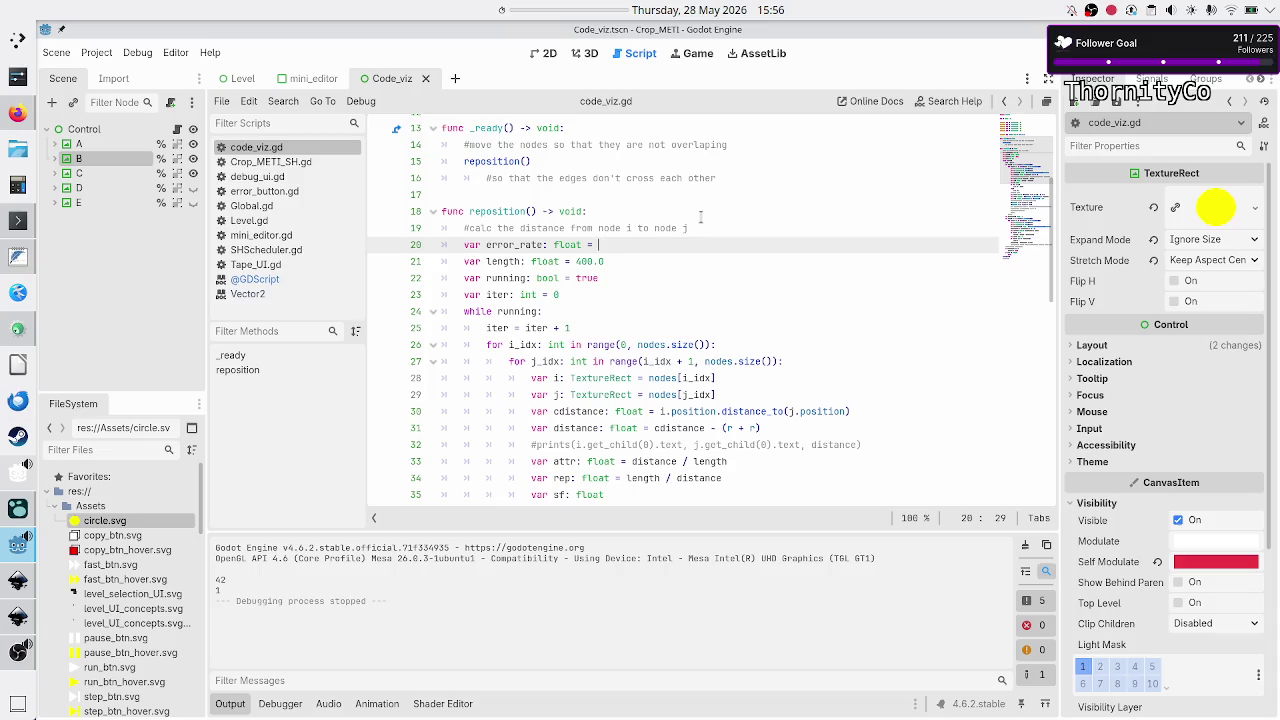
text(0.1)
key(F6)
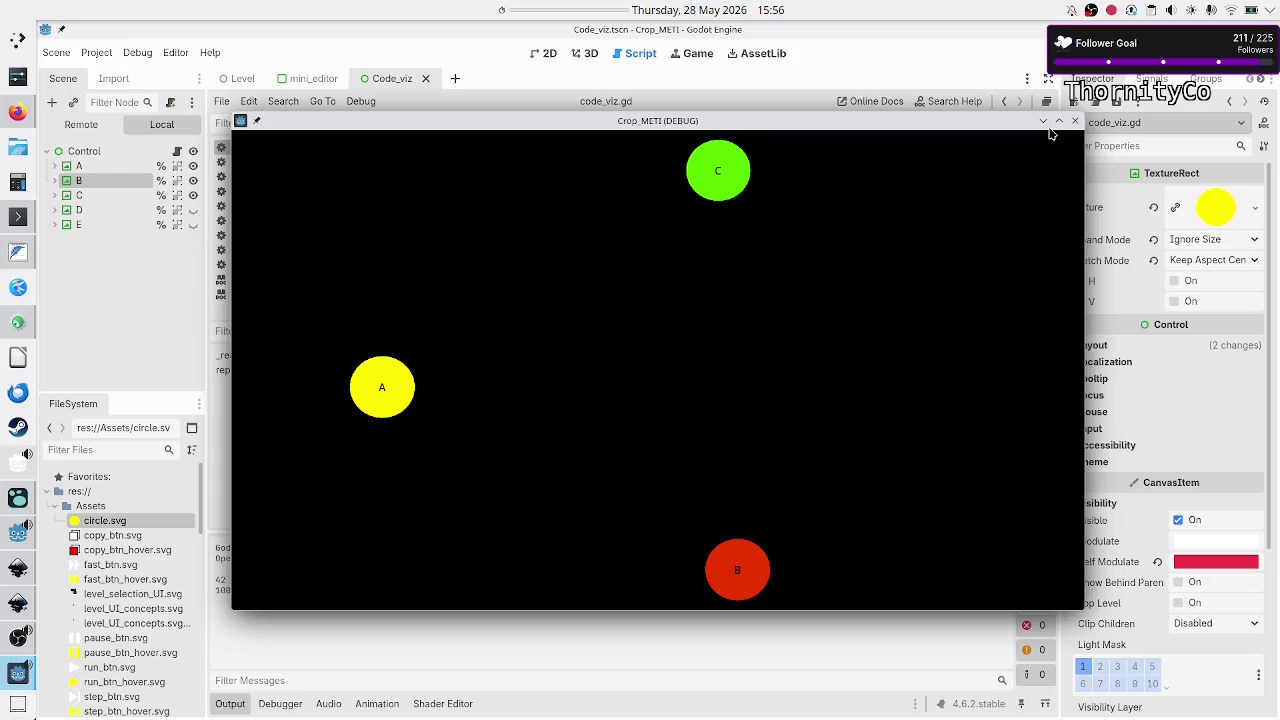
mouse_move(870, 128)
mouse_down()
mouse_move(972, 84)
mouse_move(812, 155)
mouse_up()
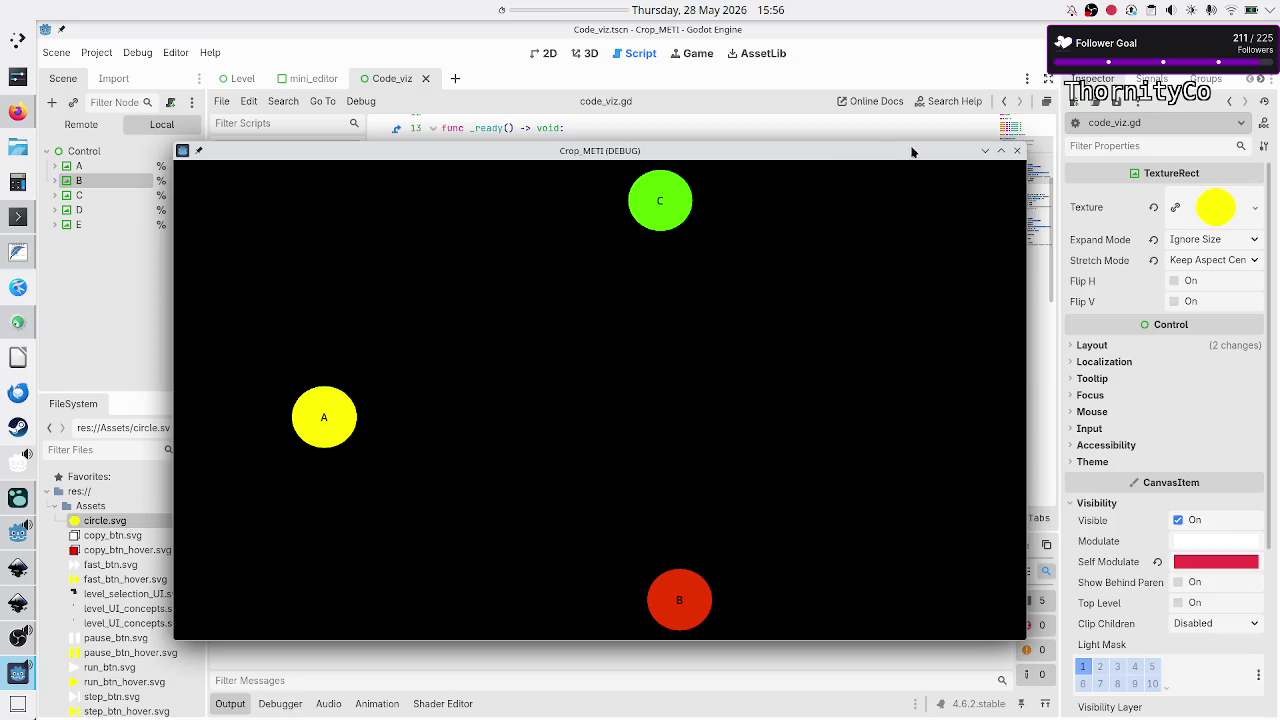
click(1018, 152)
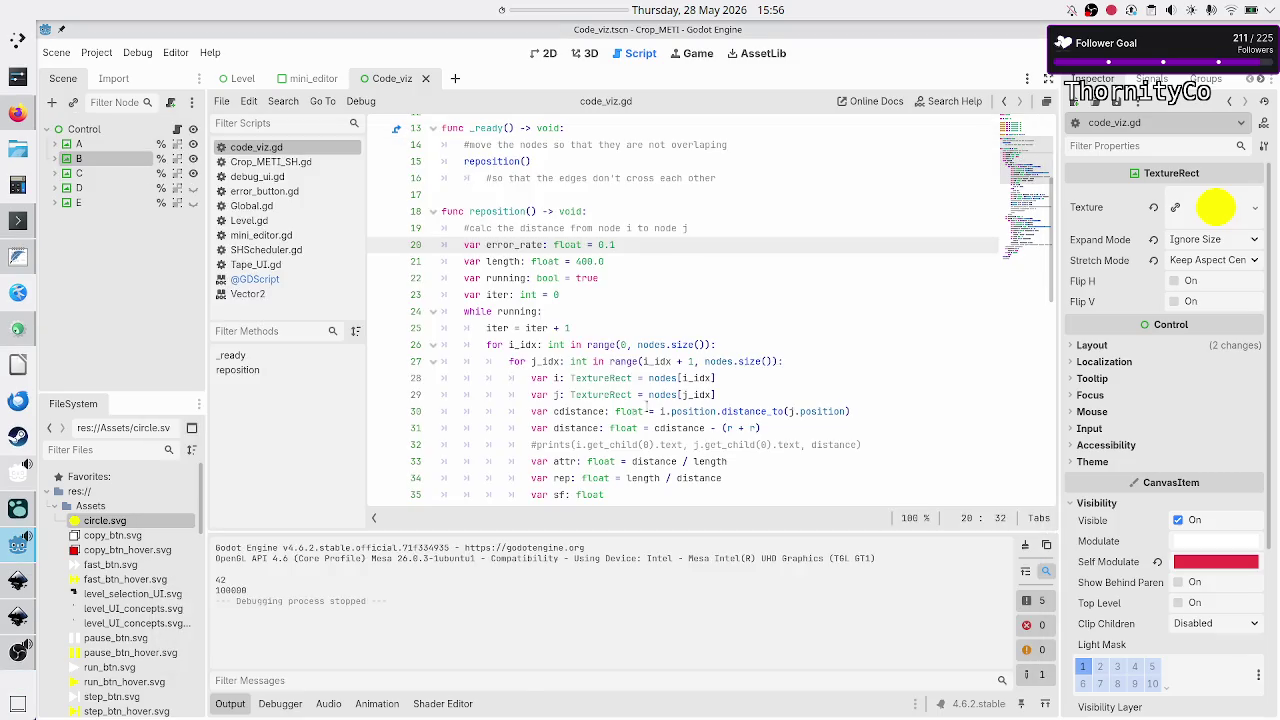
- Select the iteration-cap check and break on lines 70–71, delete them, then undo the deletion
scroll(685, 374, down, 10)
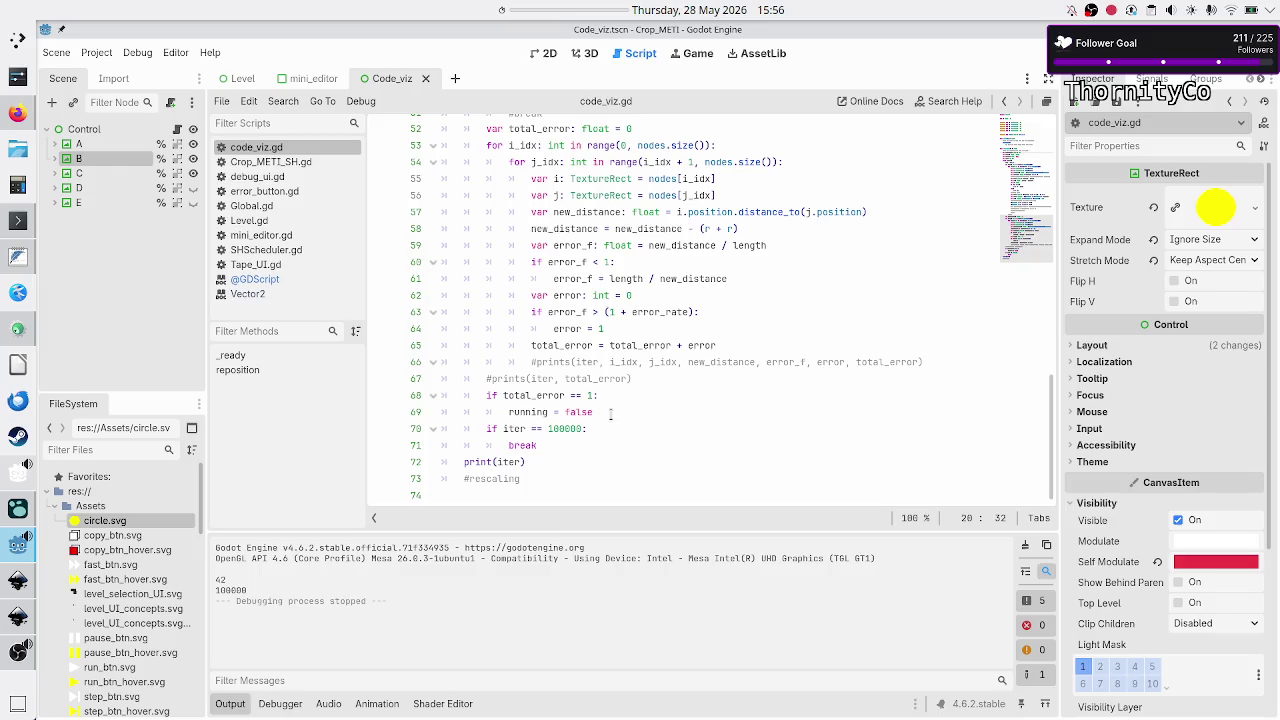
click(602, 430)
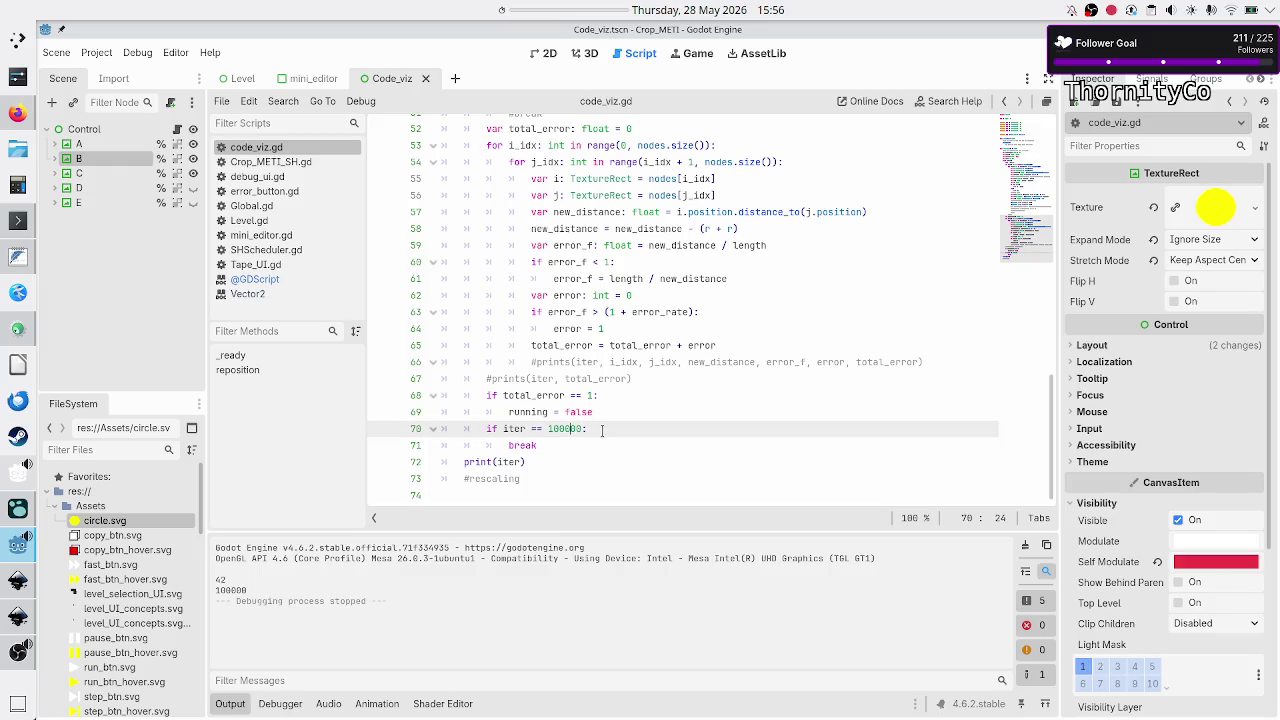
key(shift+Right)
key(shift+Right)
key(shift+Right)
key(Down)
key(Up)
key(Home)
key(Home)
key(shift+End)
key(shift+Down)
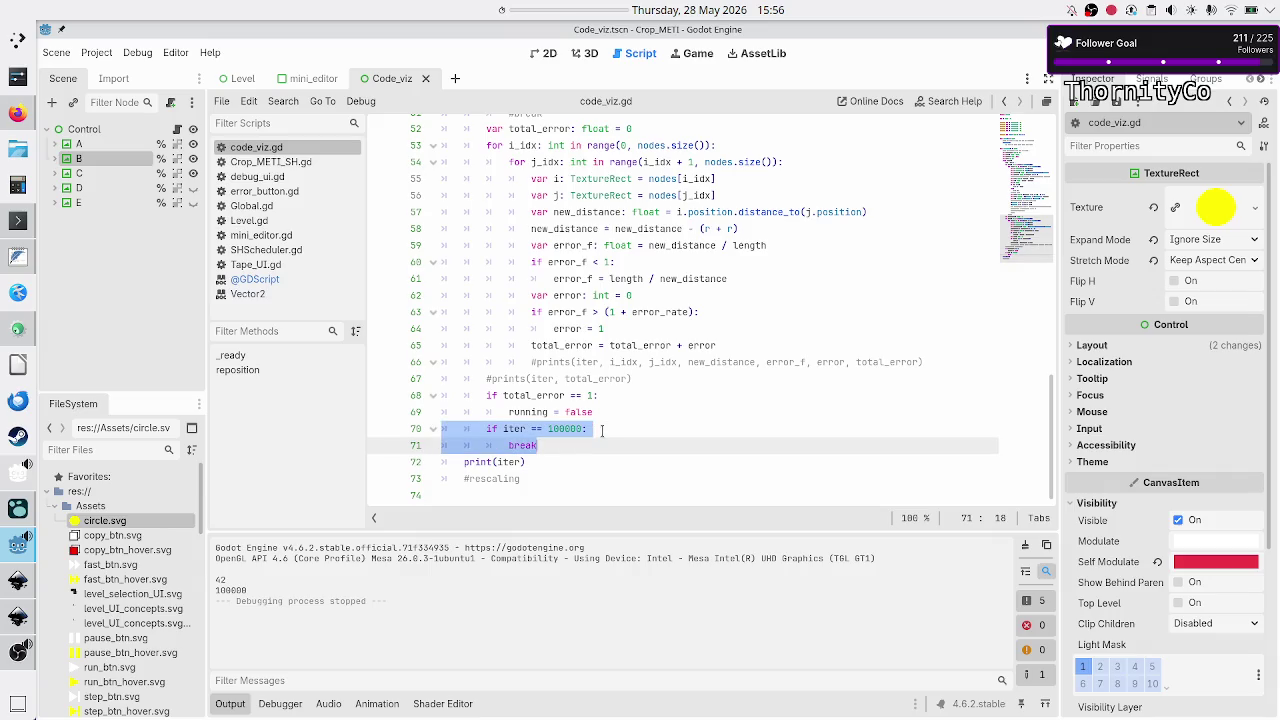
key(Delete)
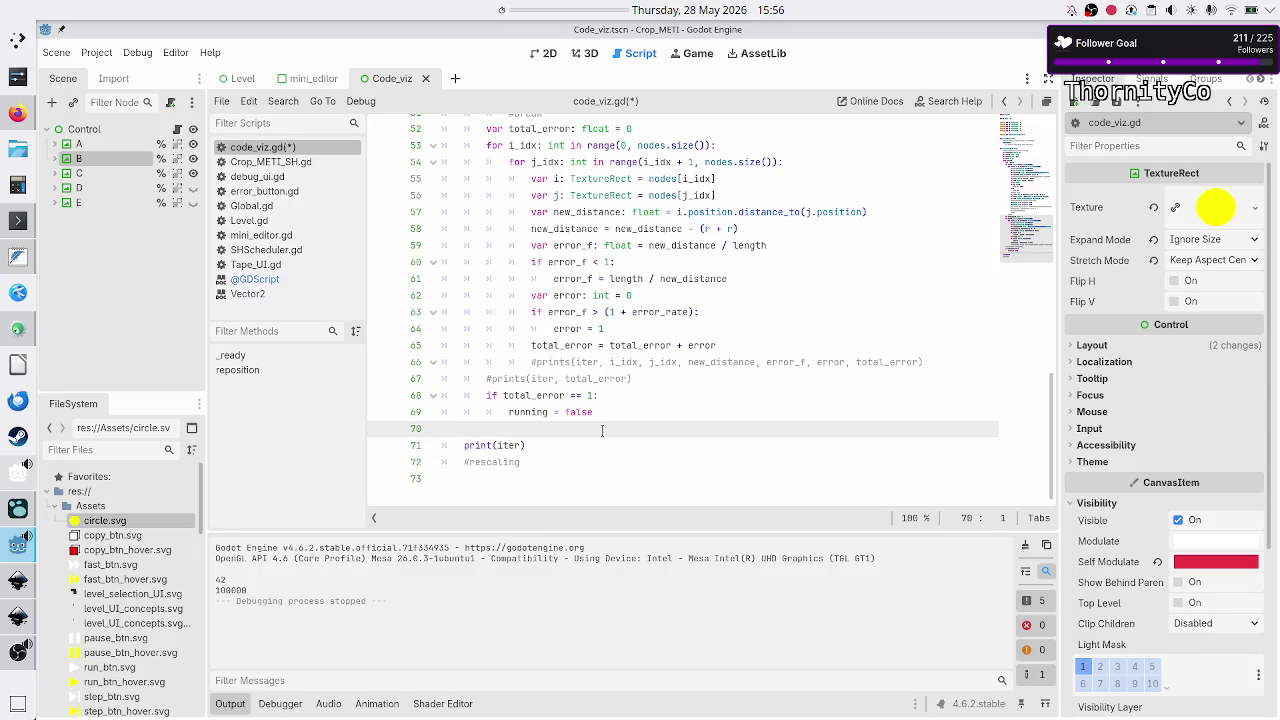
key(ctrl+z)
key(ctrl+z)
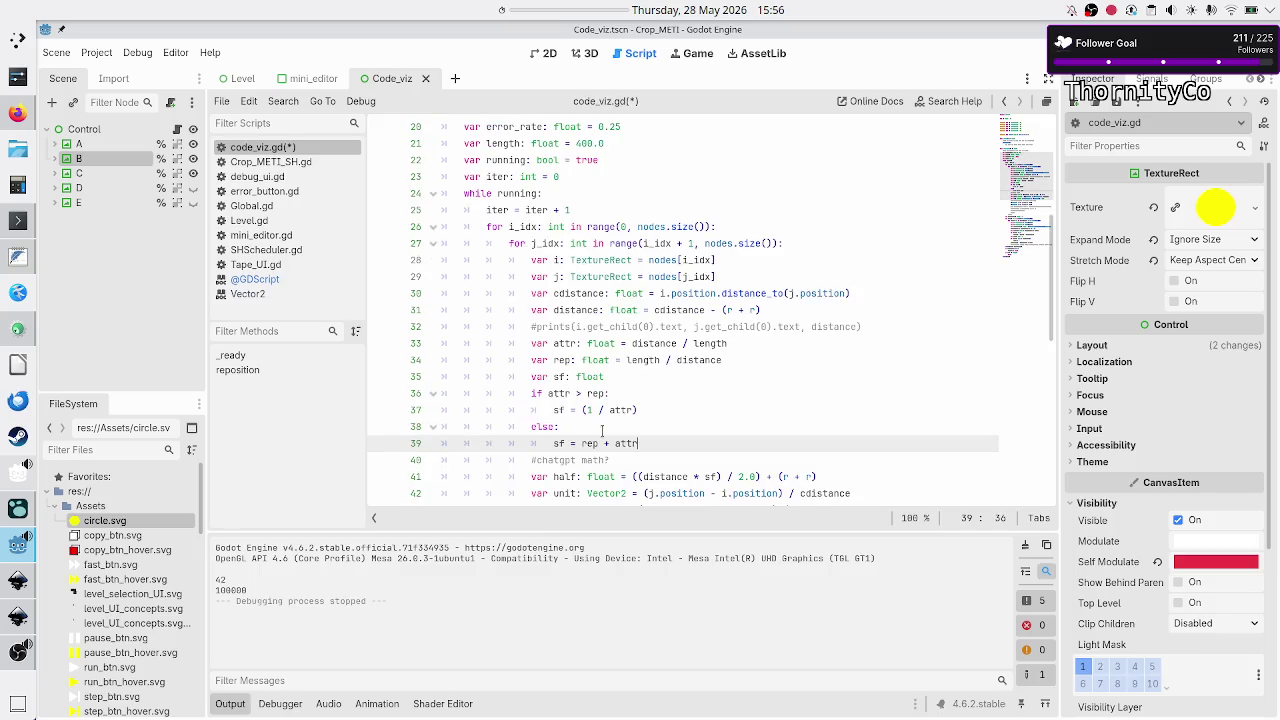
- Comment out the 100000-iteration cap and its break line, then save and run the scene
scroll(598, 436, down, 10)
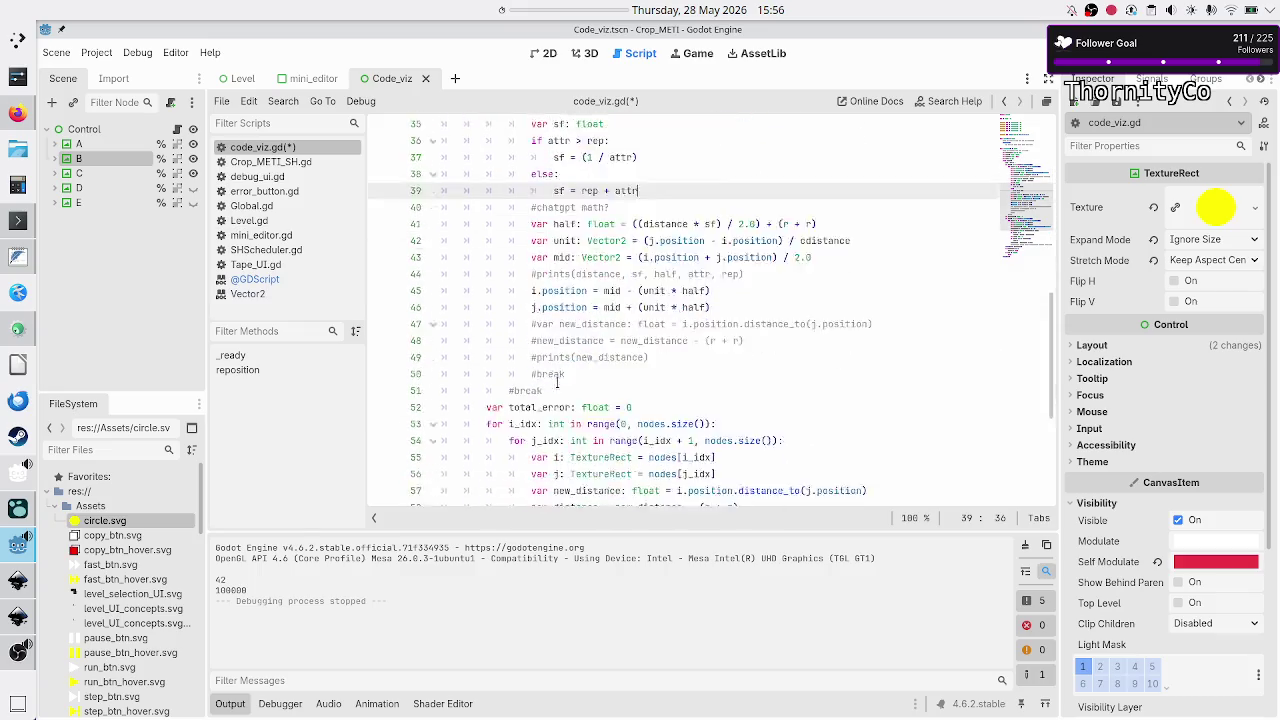
click(628, 431)
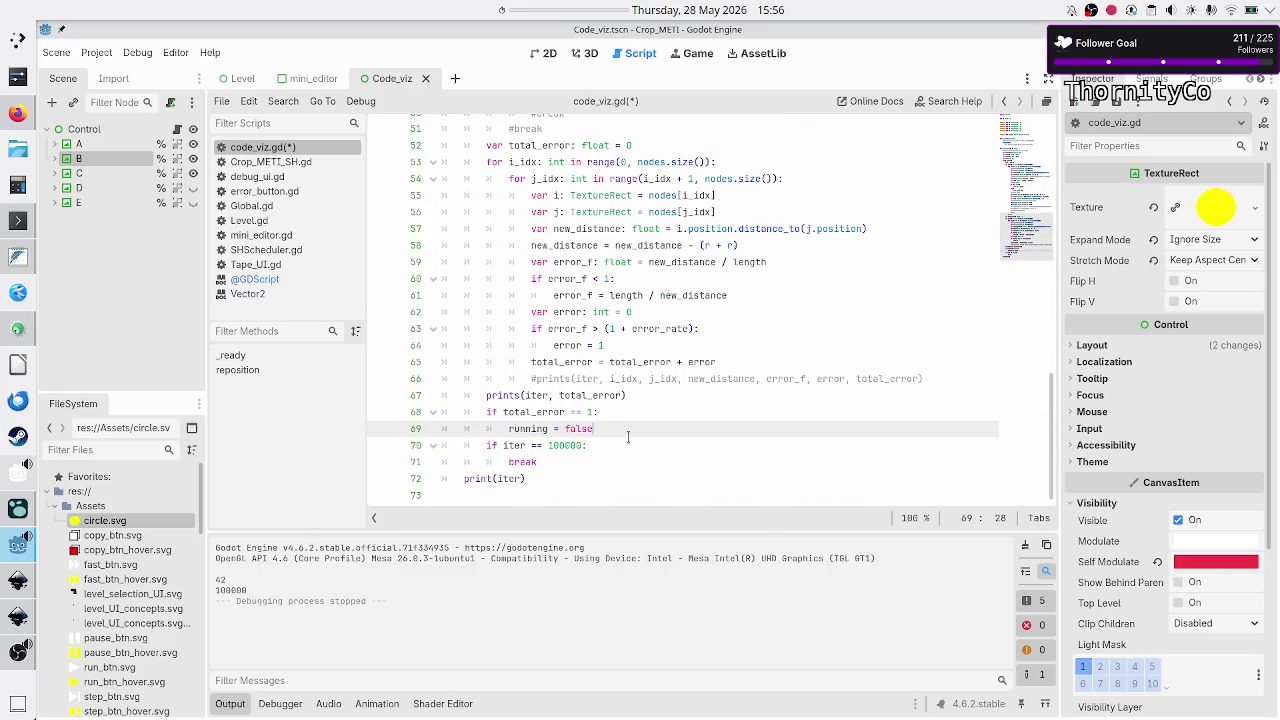
key(Down)
key(Home)
key(ctrl+k)
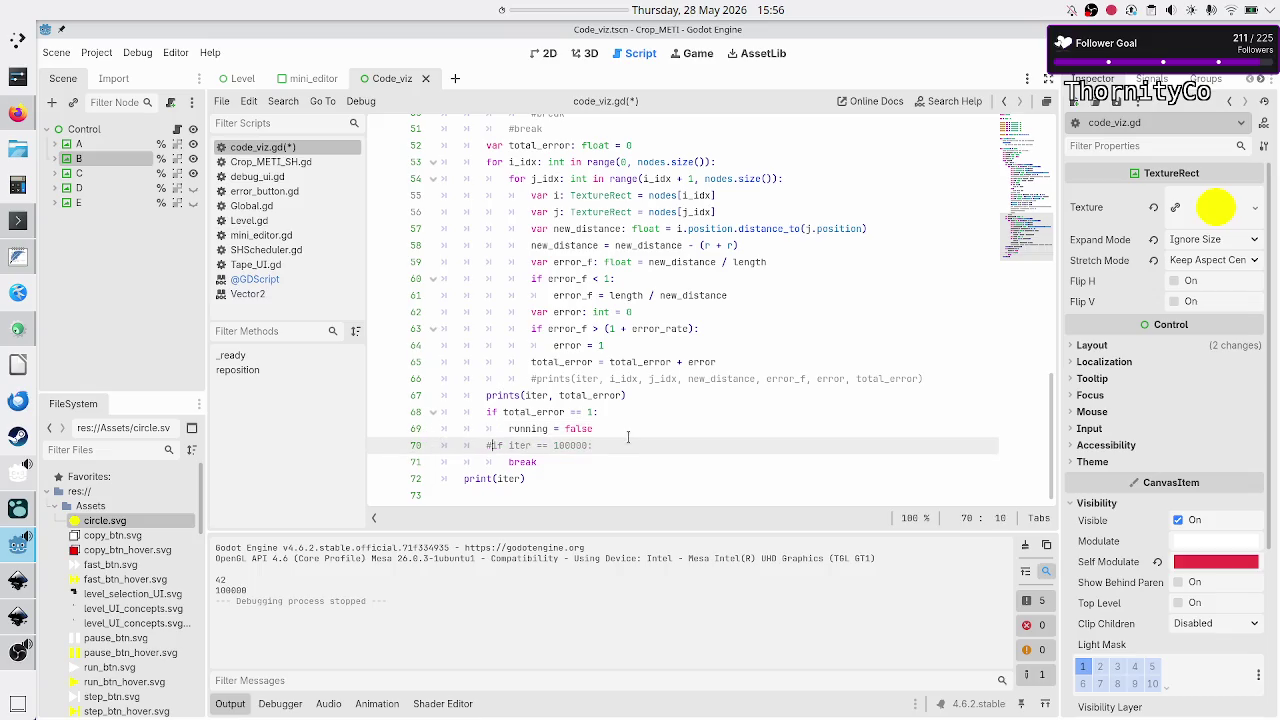
key(Down)
key(ctrl+k)
key(F5)
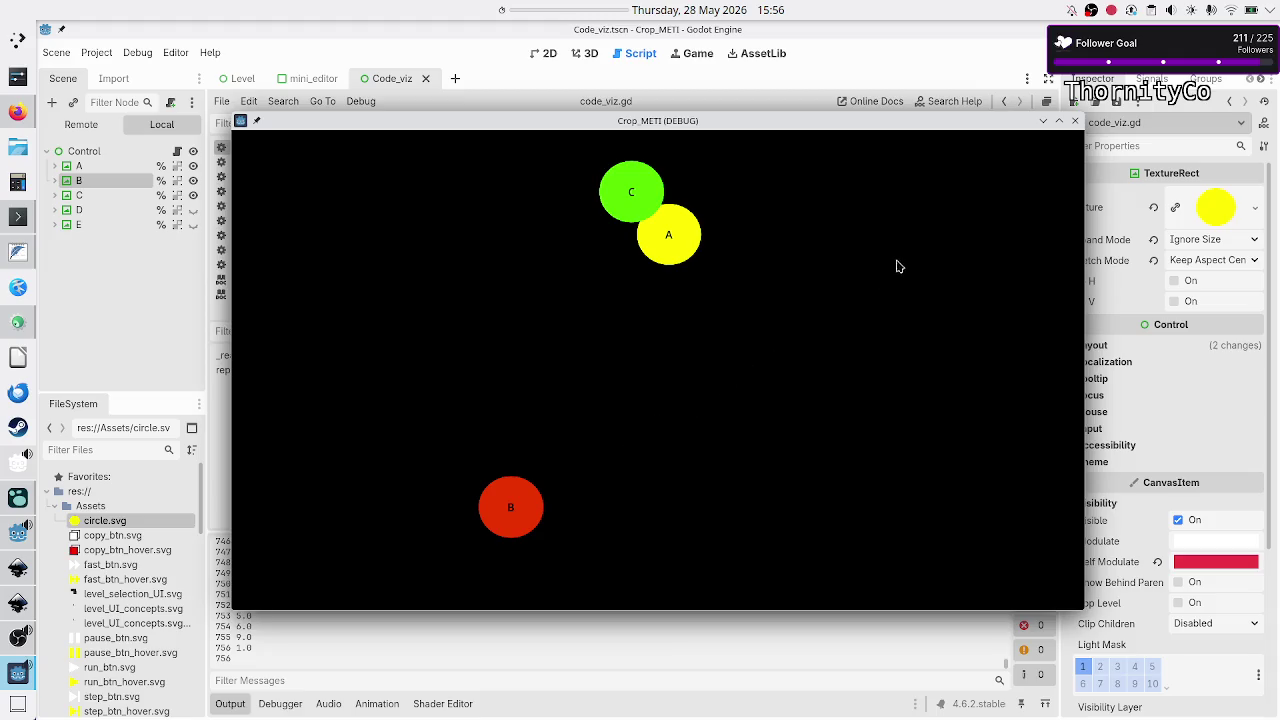
- Change the line-68 stop condition from '== 1' to '<= 1', then test-run and close the game
click(1075, 121)
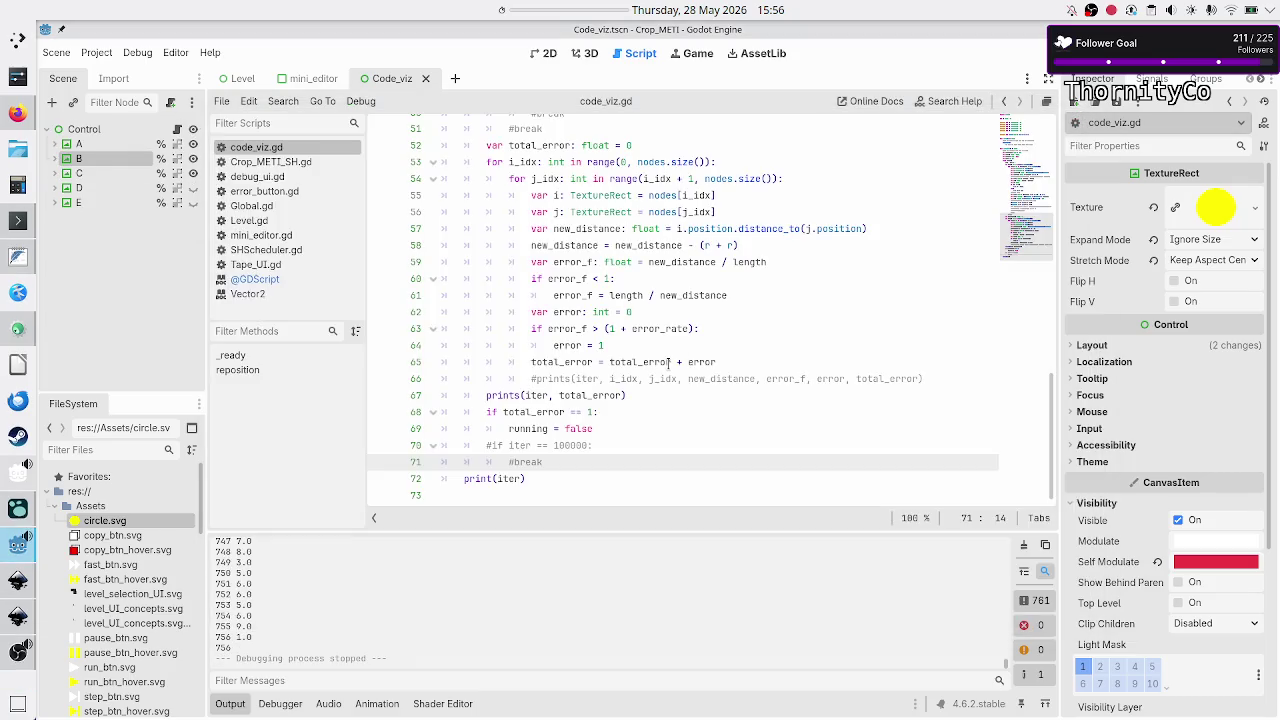
click(610, 412)
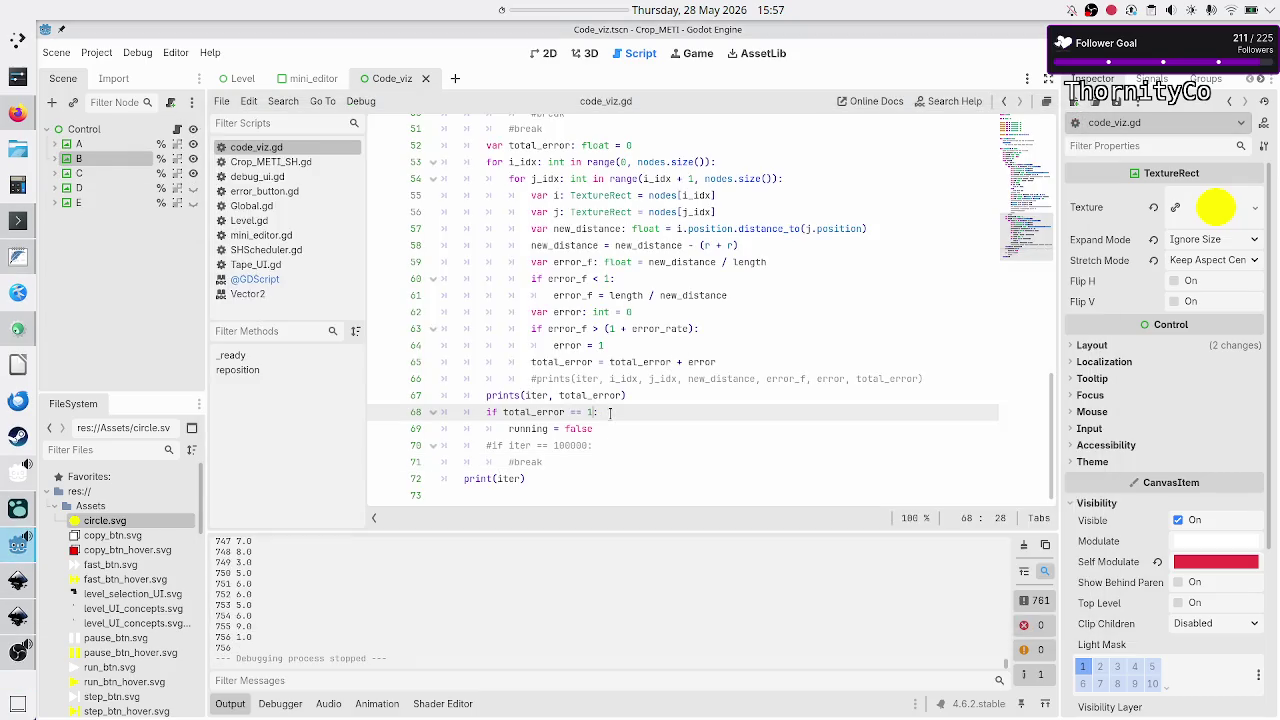
key(BackSpace)
key(BackSpace)
key(BackSpace)
text(<)
text(= 1)
key(F6)
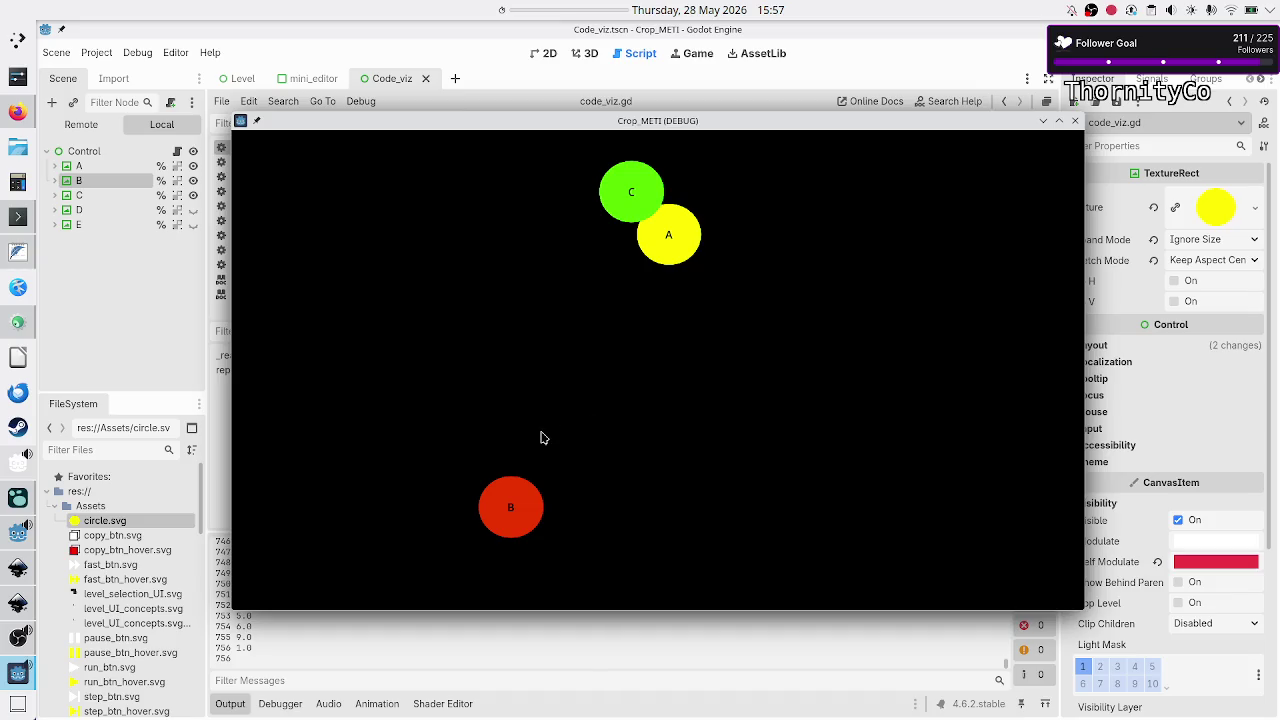
click(1075, 121)
scroll(680, 275, up, 10)
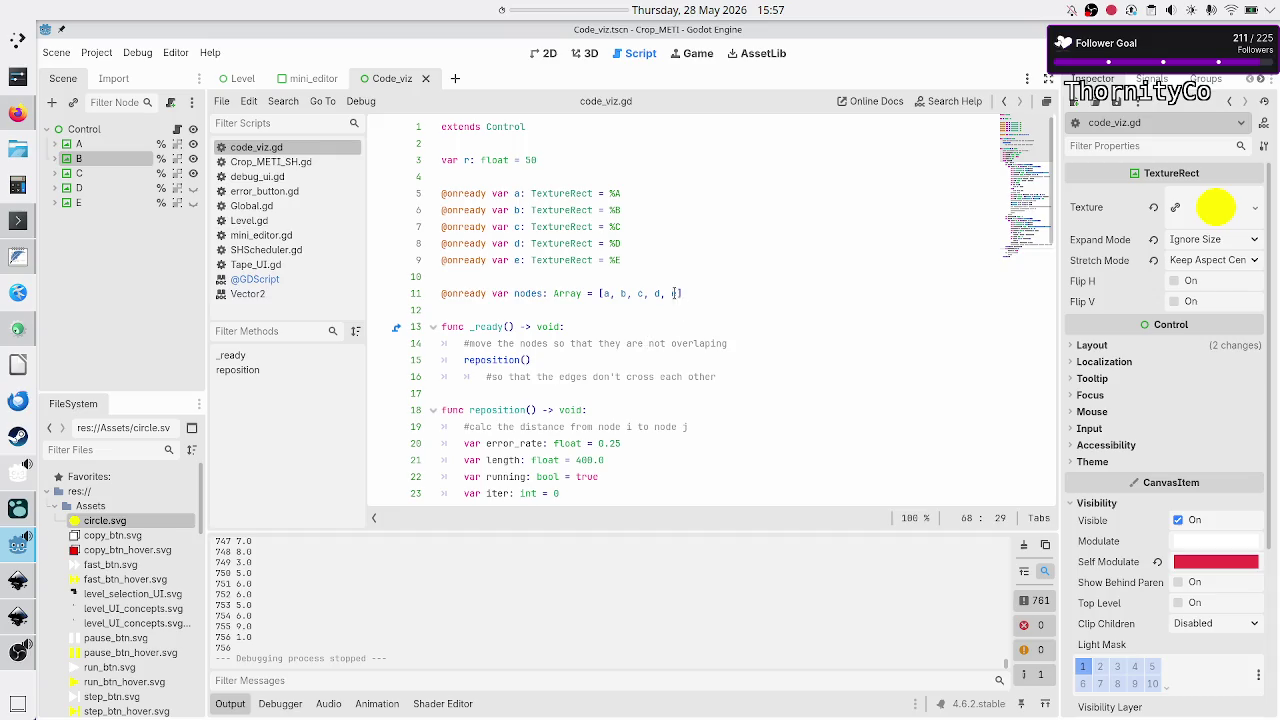
- Trim the line-11 nodes array to a, b, c and run the scene to view the circles
click(680, 293)
key(BackSpace)
key(BackSpace)
key(BackSpace)
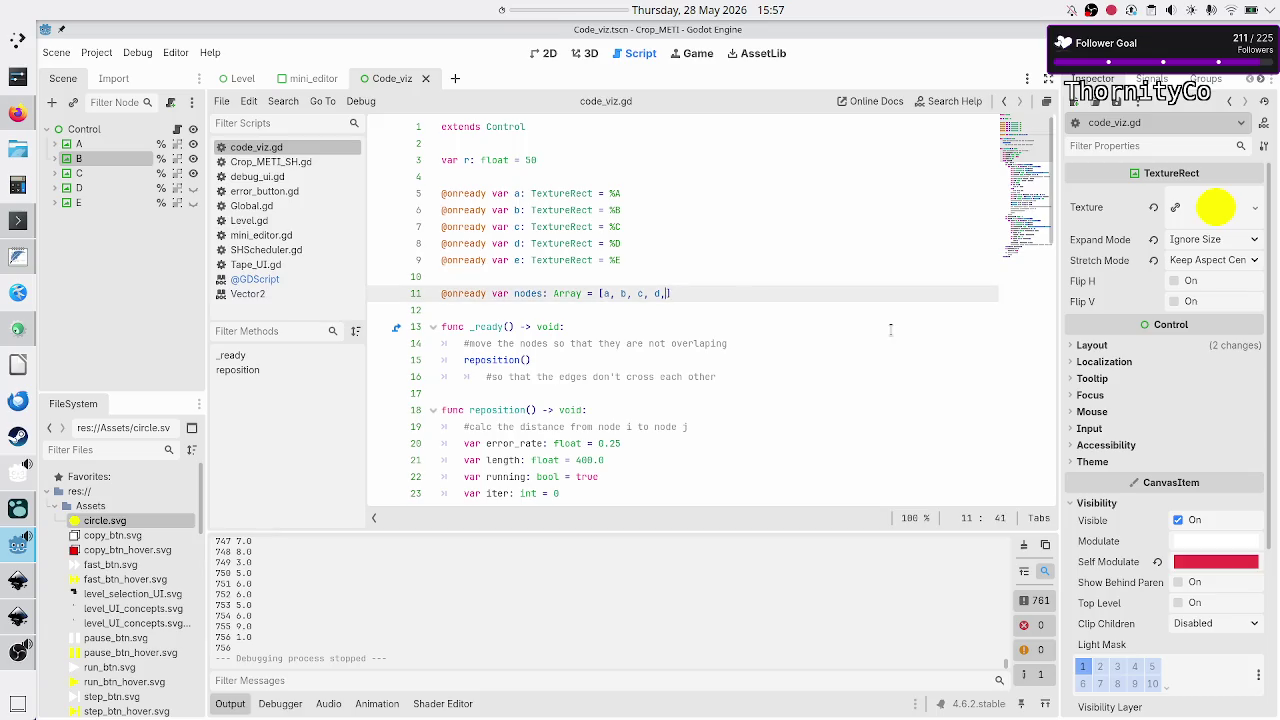
key(F6)
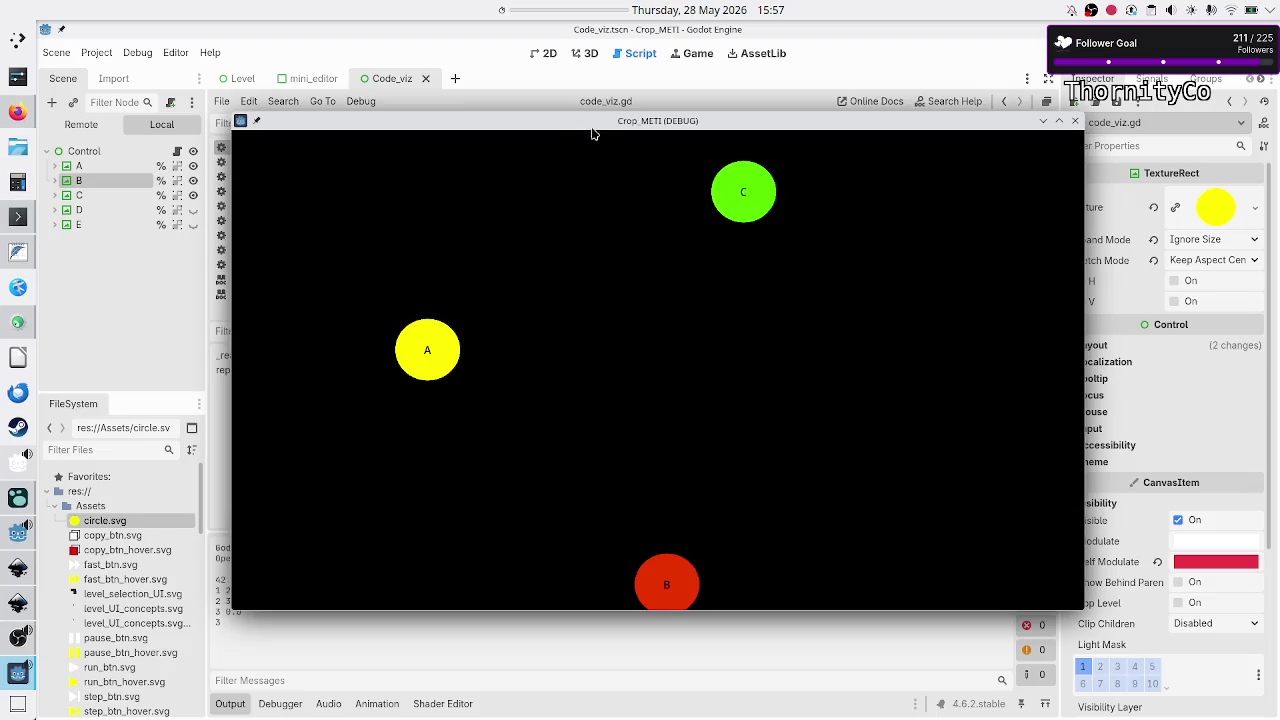
drag(579, 125, 642, 94)
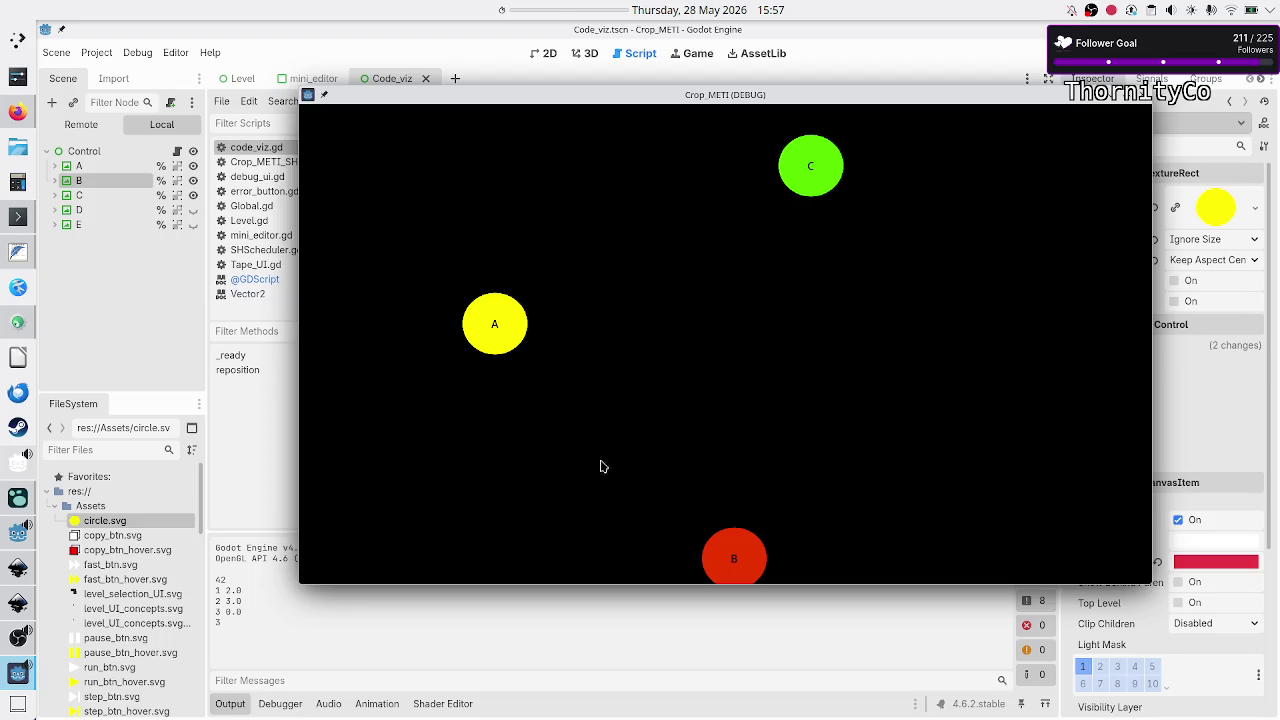
click(1140, 94)
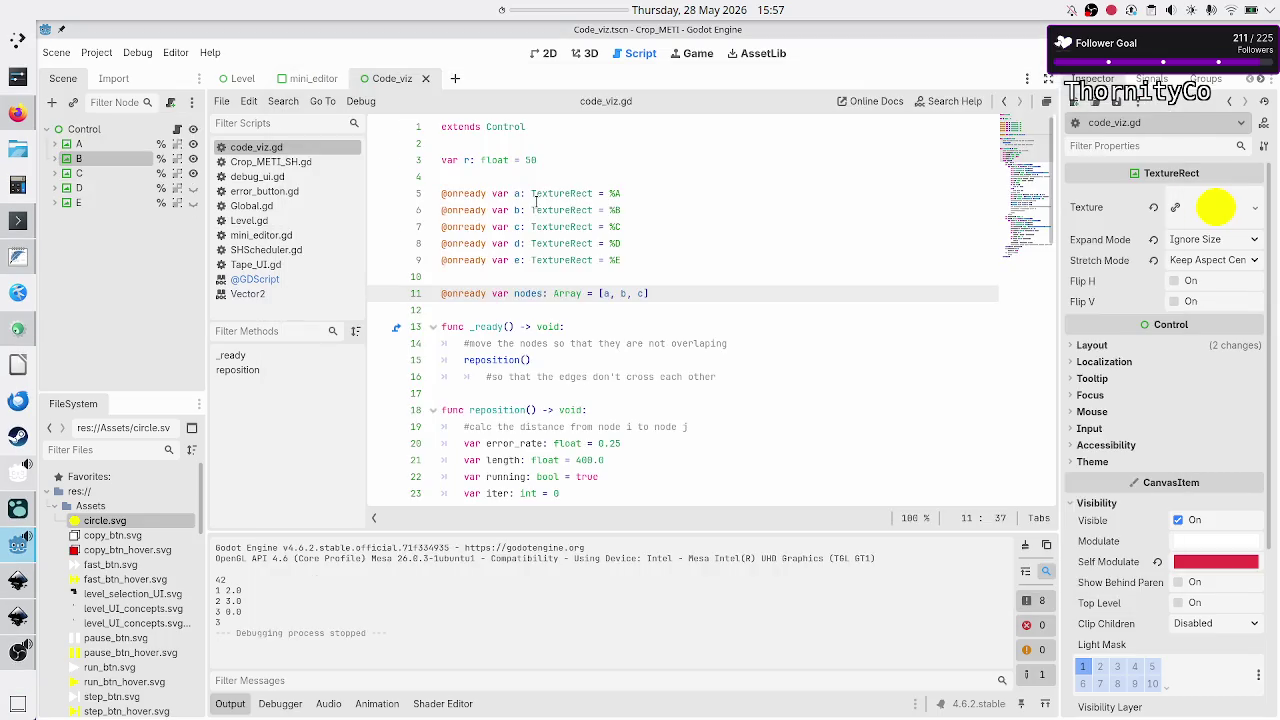
- Change the length on line 21 from 400.0 to 300.0 and error_rate from 0.25 to 0.1
scroll(538, 332, down, 5)
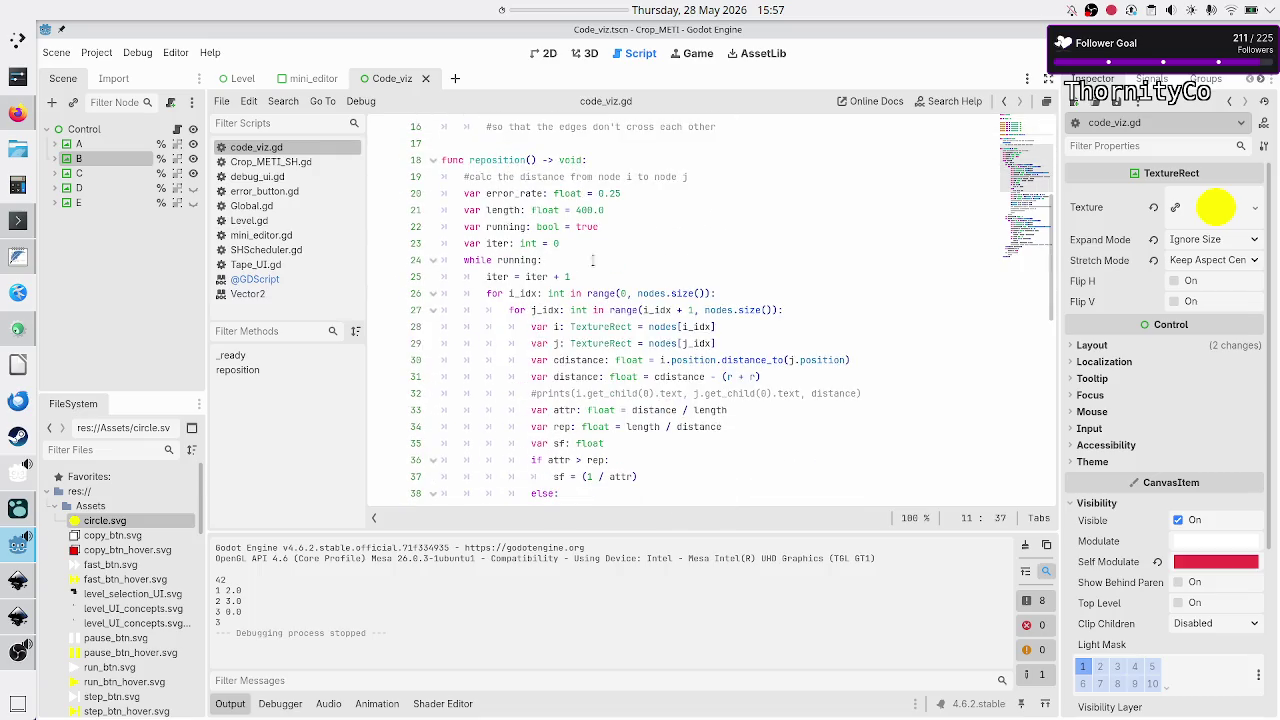
click(608, 211)
key(Left)
key(Left)
key(Left)
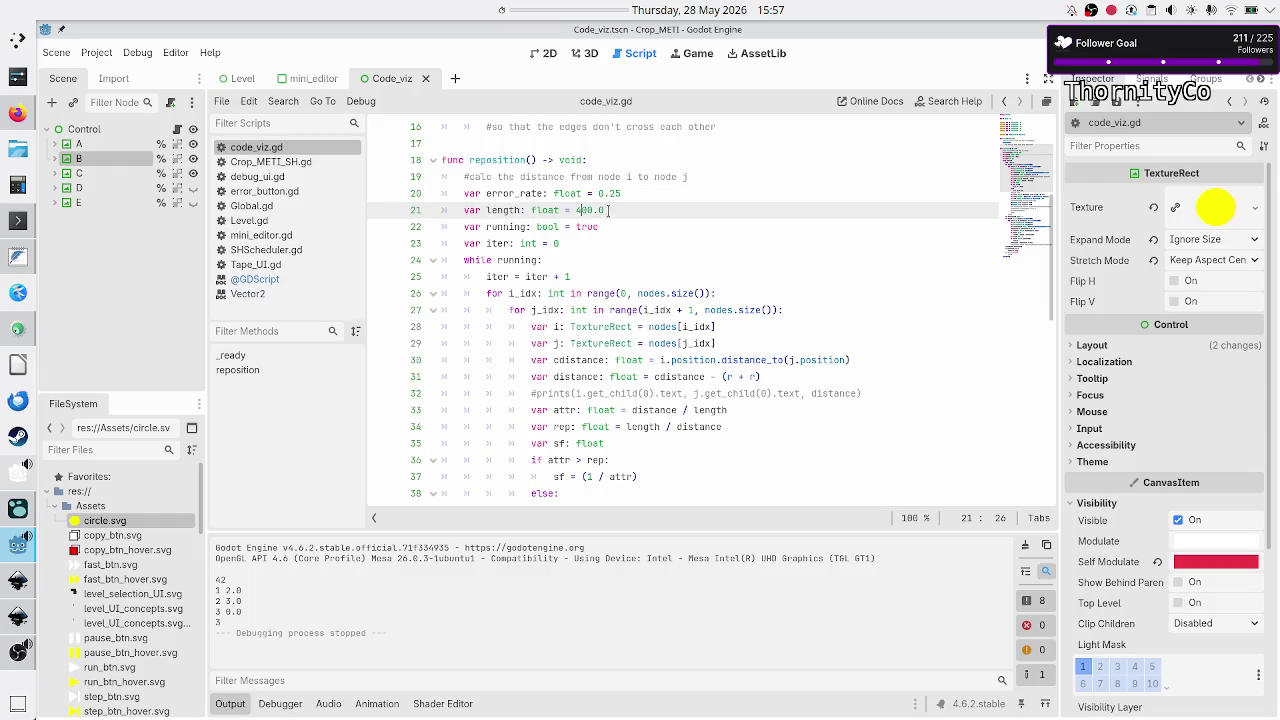
key(BackSpace)
text(3)
key(Up)
key(End)
key(BackSpace)
key(BackSpace)
text(1)
- Run the layout, stop it at iteration 340918, and review the Output log
key(F5)
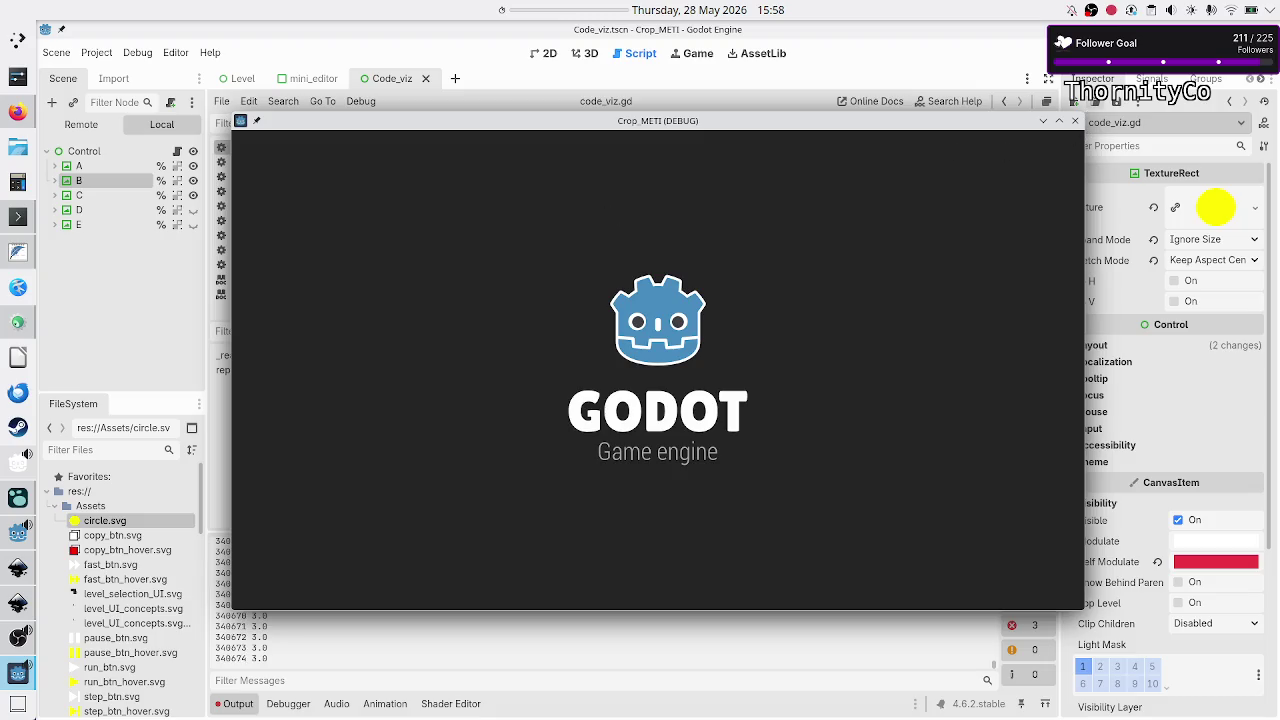
key(F8)
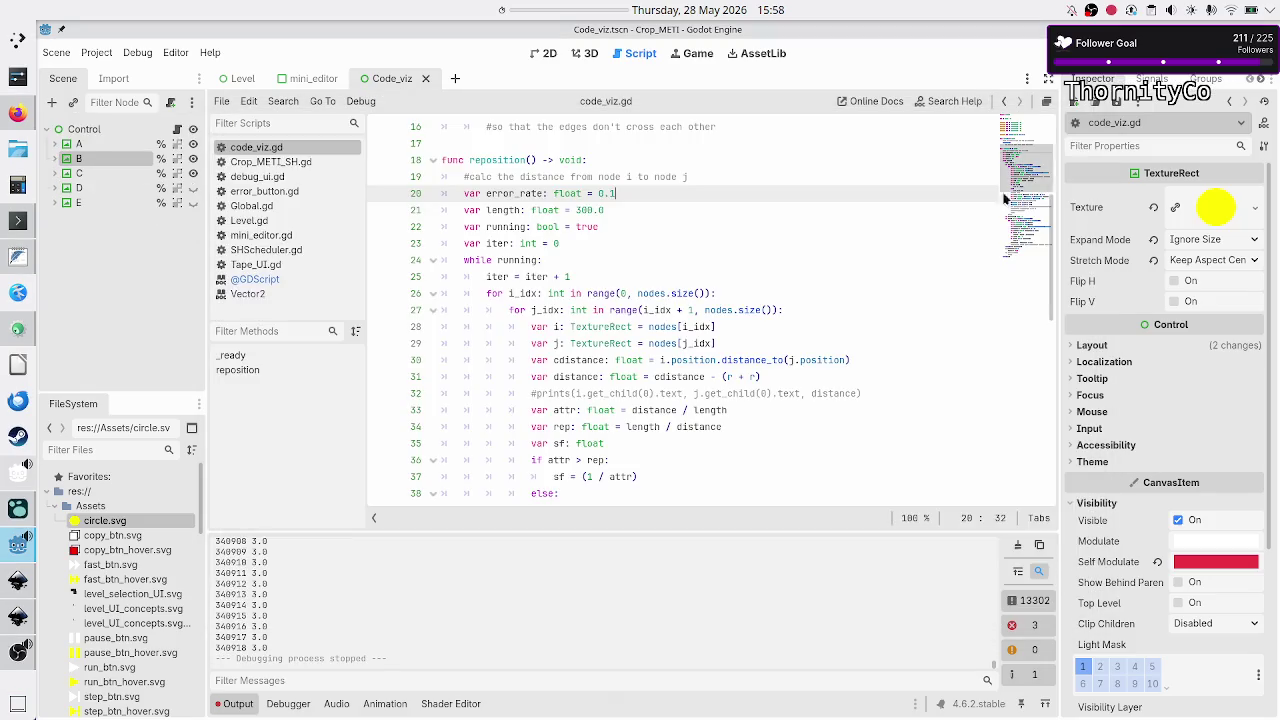
click(238, 704)
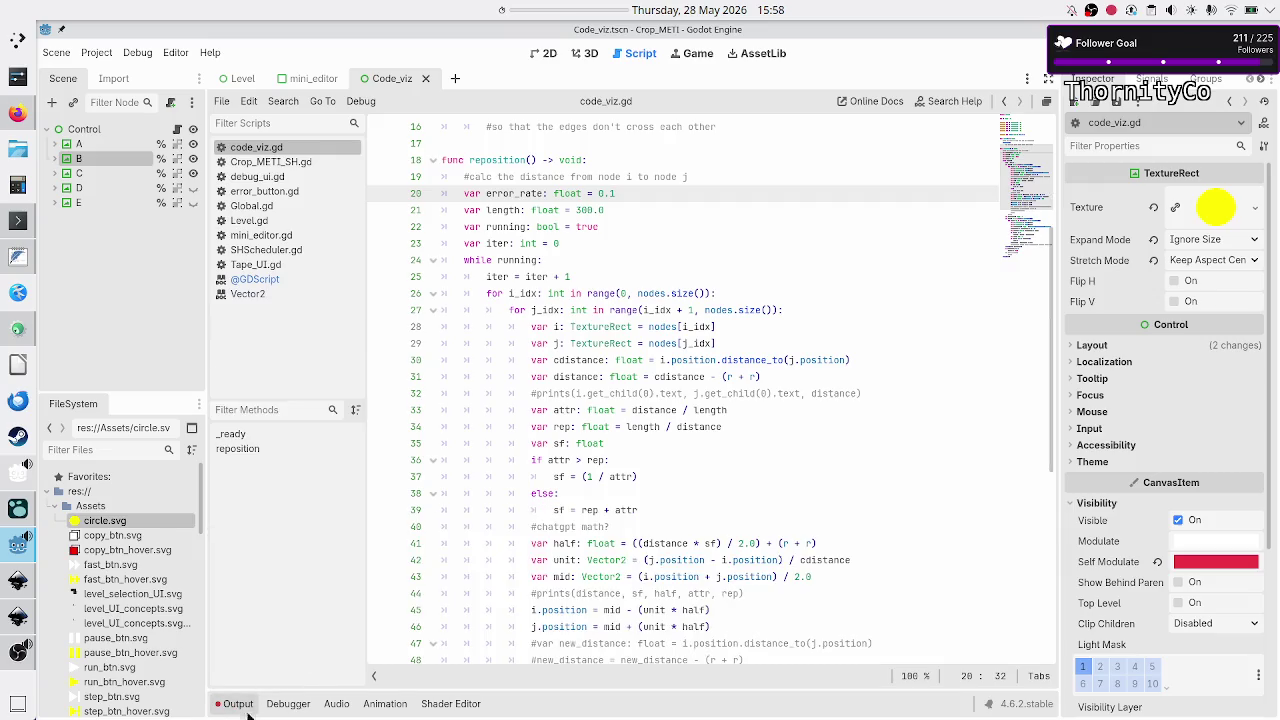
click(248, 706)
scroll(285, 643, up, 4)
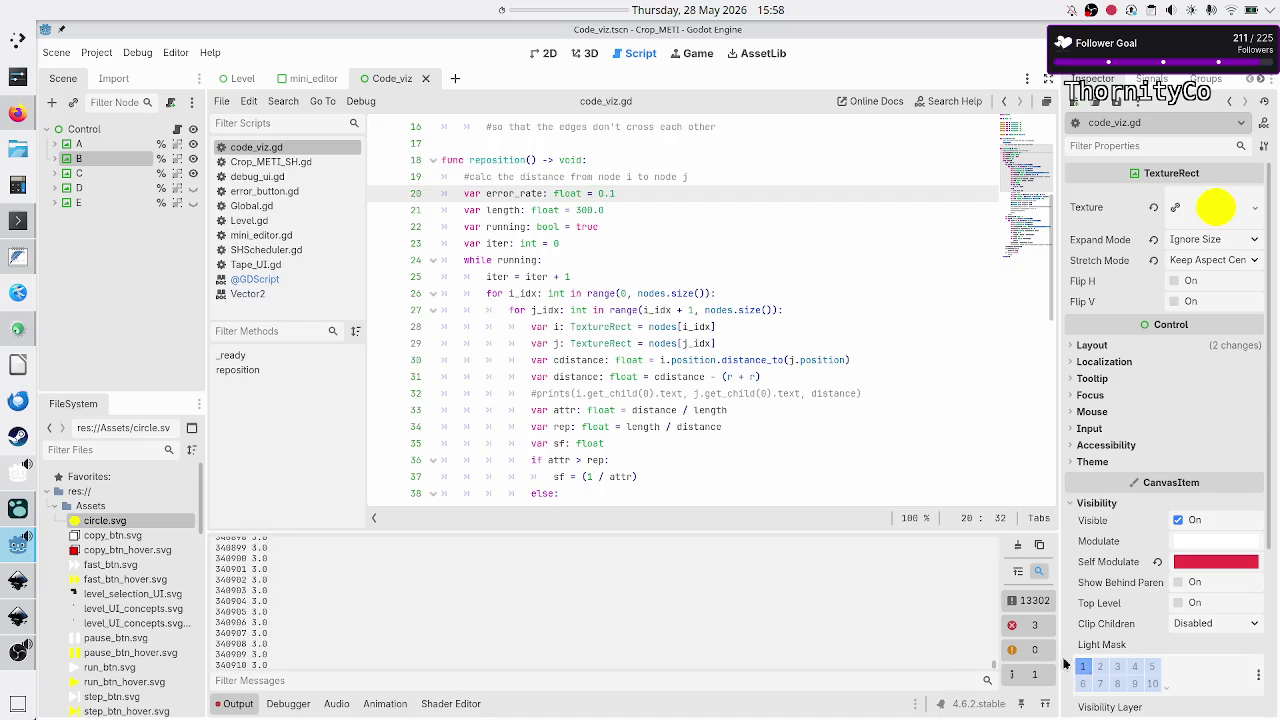
scroll(960, 630, down, 4)
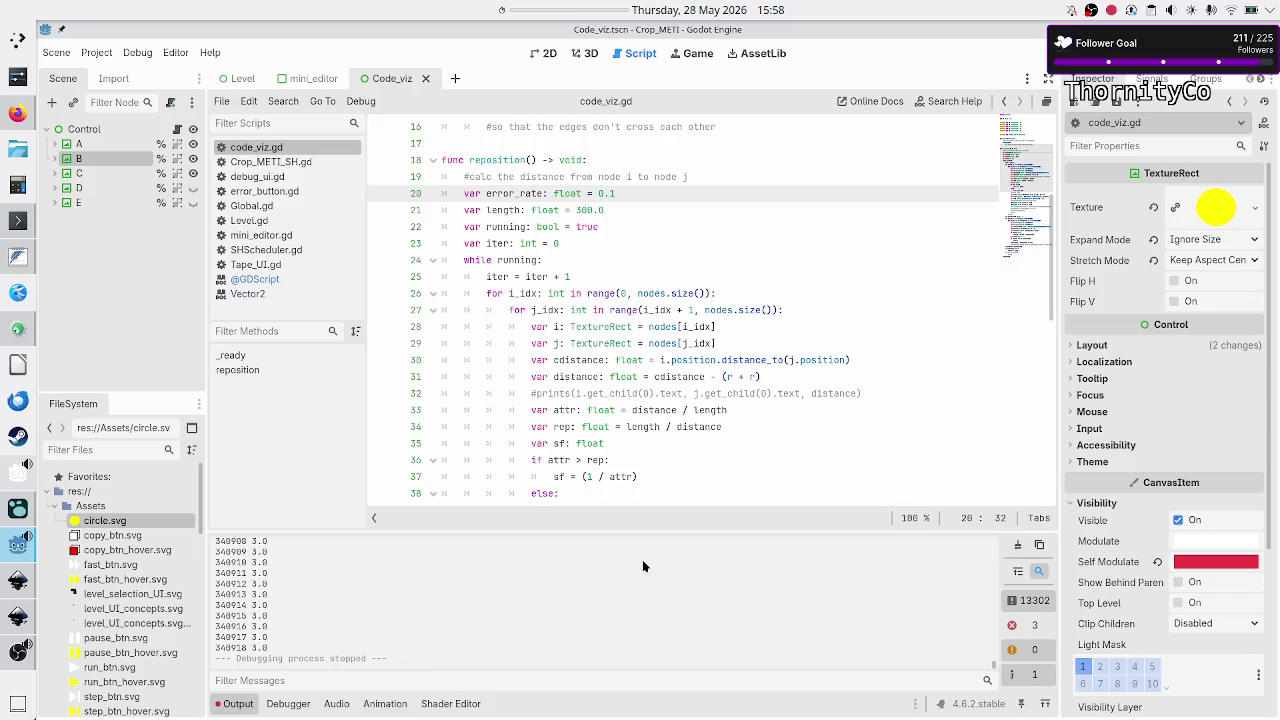
scroll(747, 363, down, 4)
scroll(747, 363, down, 7)
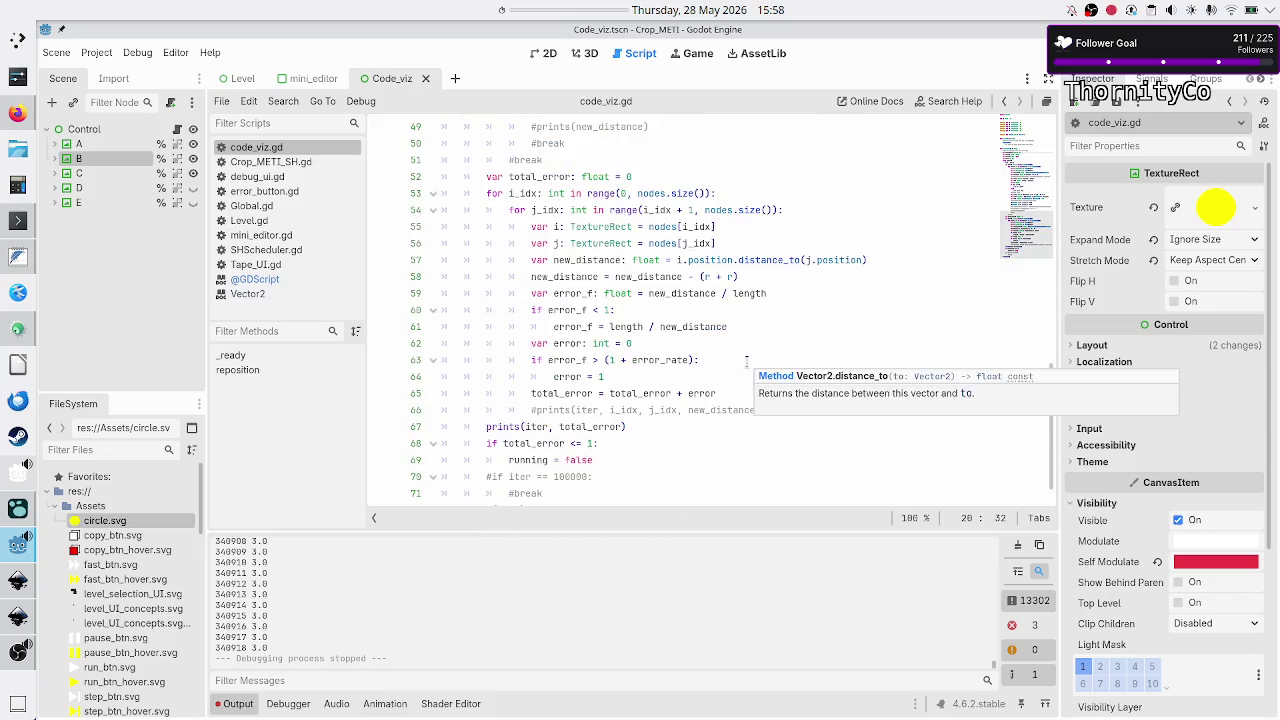
click(705, 445)
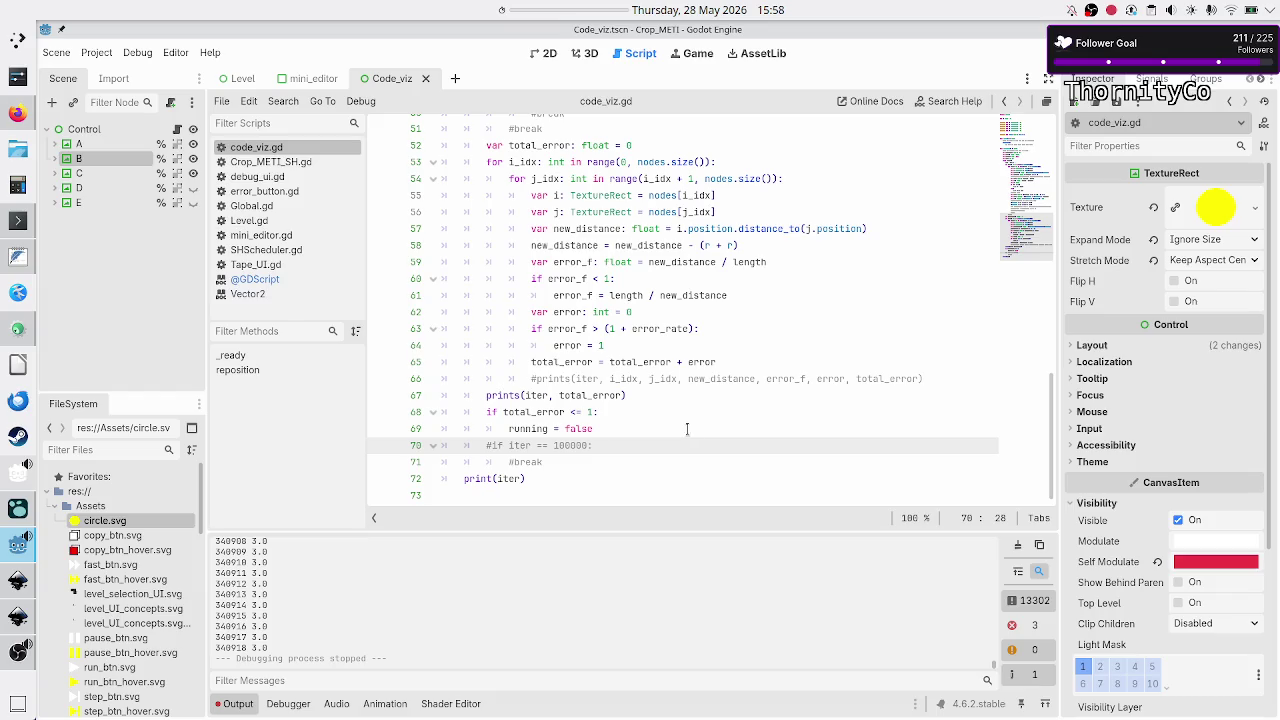
drag(572, 411, 600, 411)
click(598, 411)
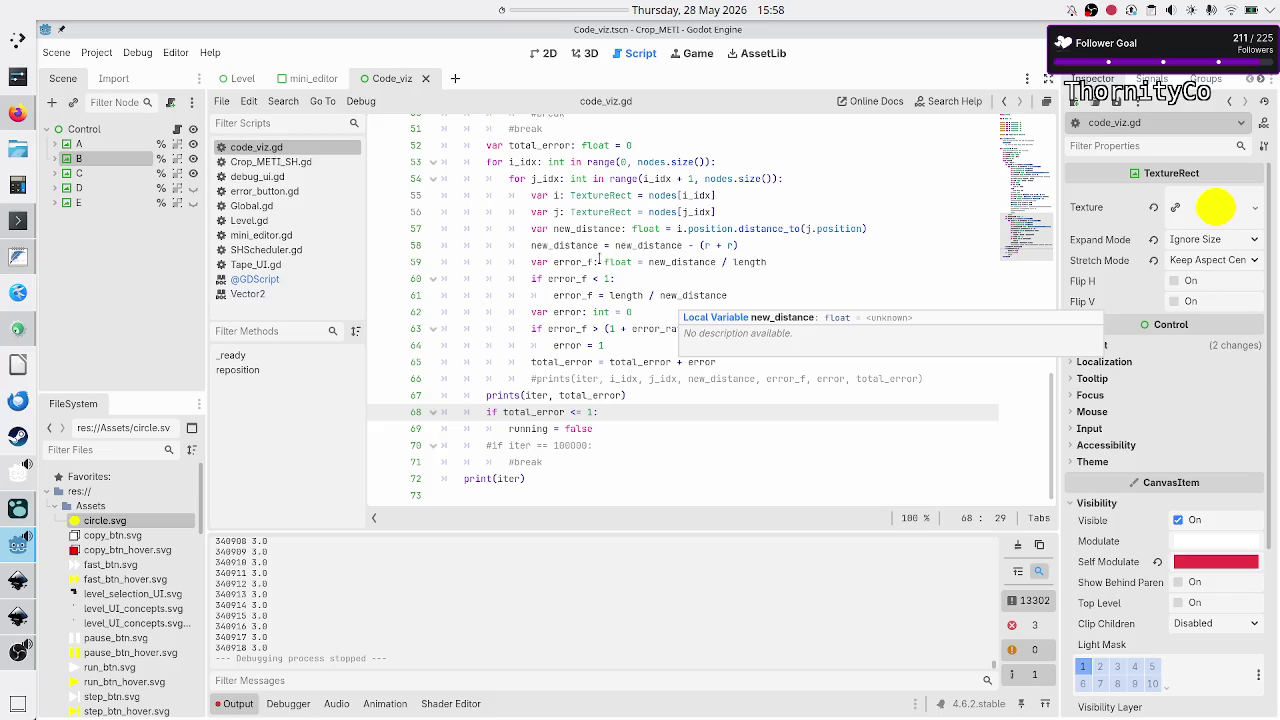
click(589, 279)
drag(595, 279, 616, 279)
click(616, 279)
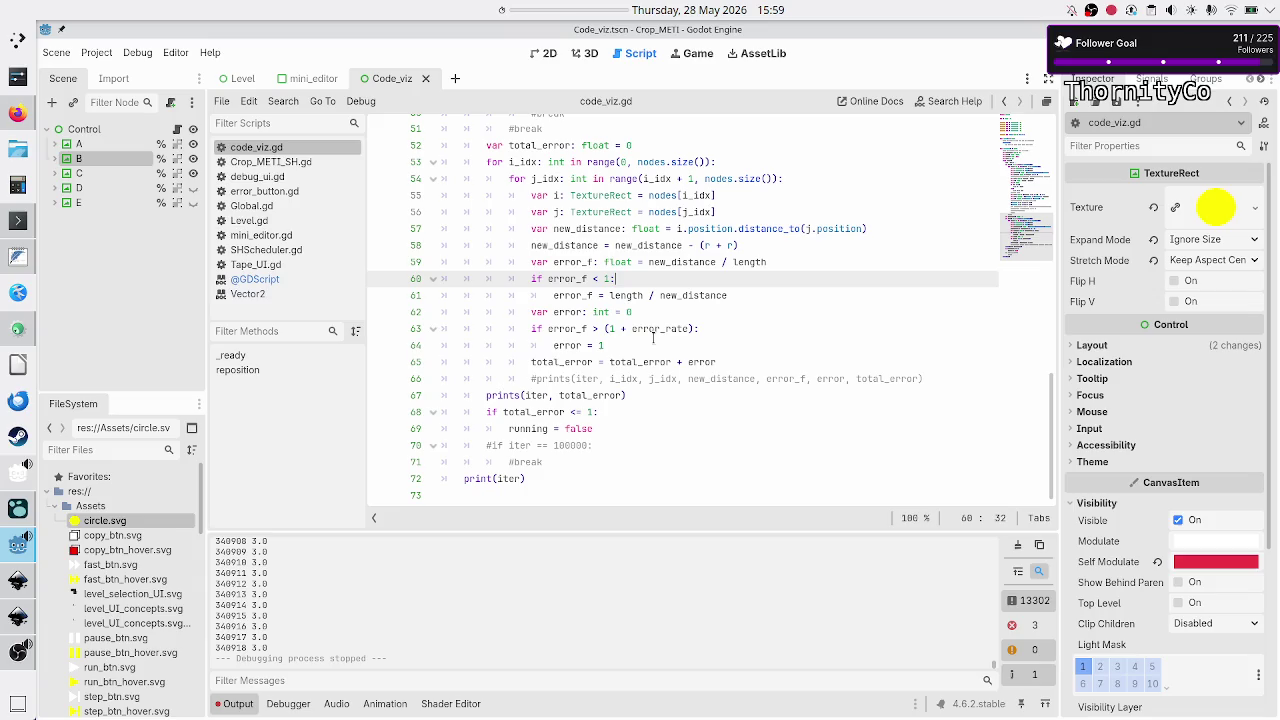
mouse_move(589, 328)
mouse_down()
mouse_move(690, 326)
mouse_move(727, 340)
mouse_move(716, 322)
mouse_up()
click(715, 322)
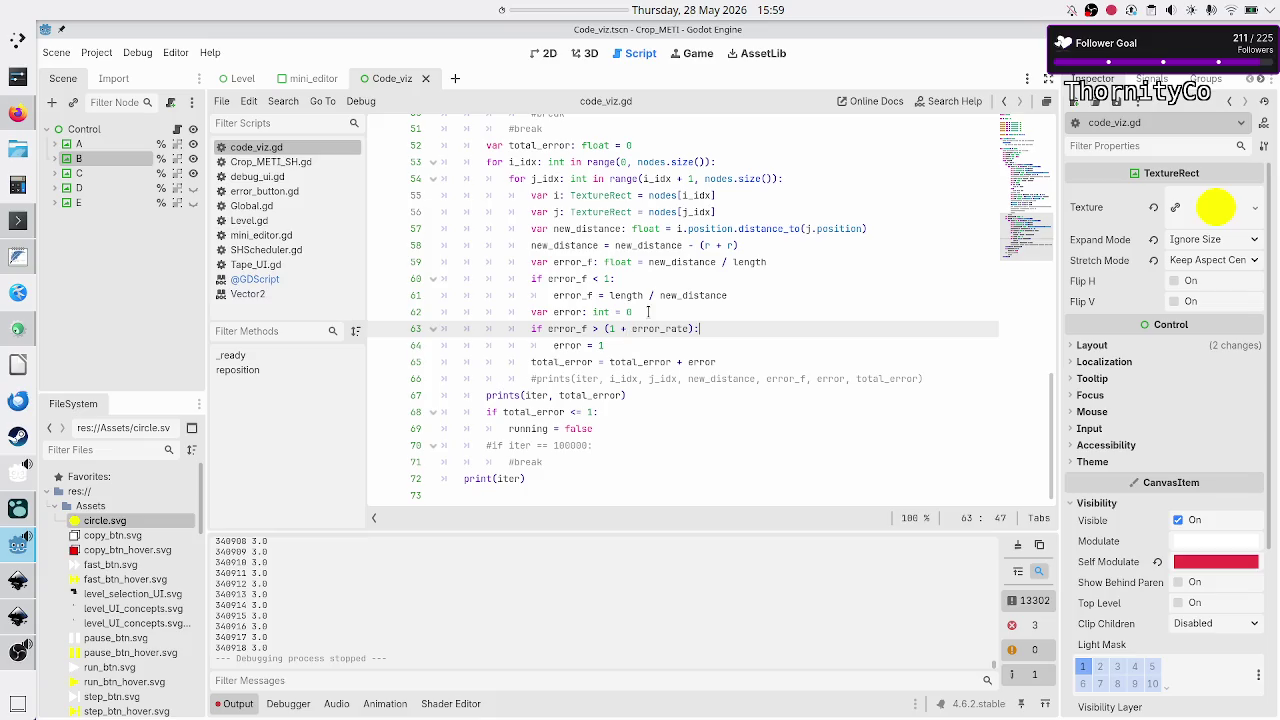
double_click(675, 296)
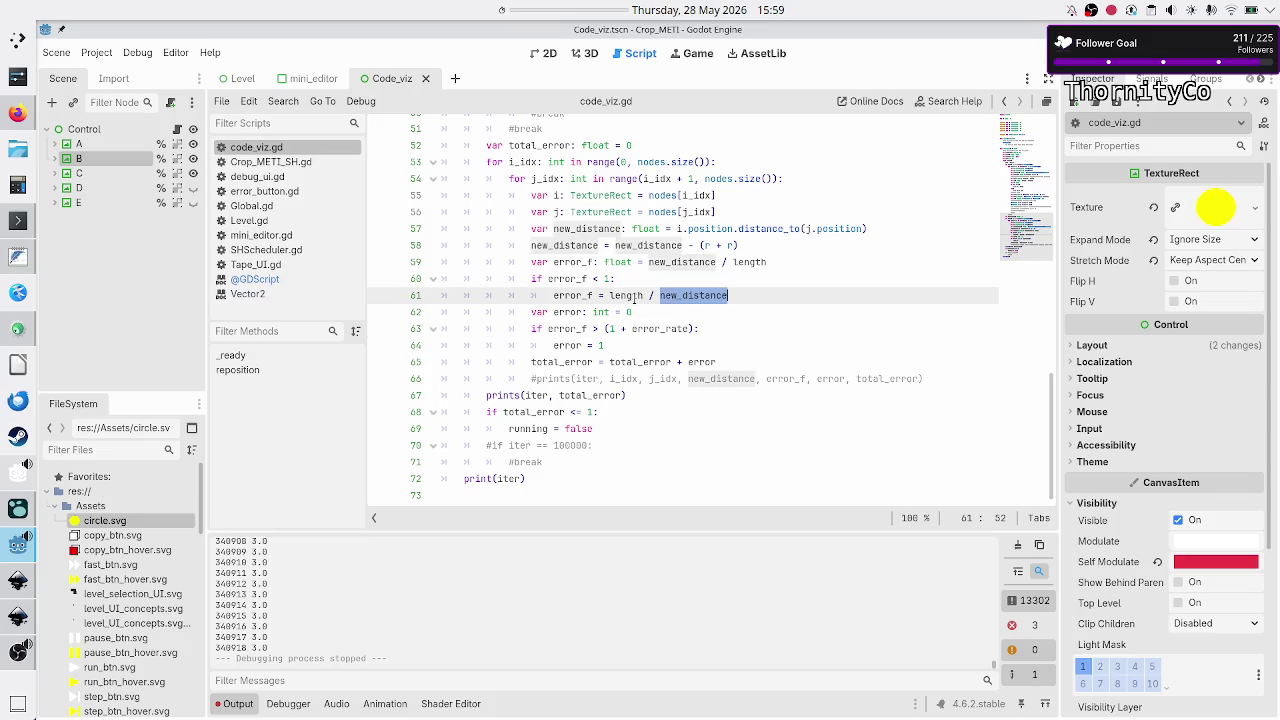
double_click(633, 297)
click(717, 318)
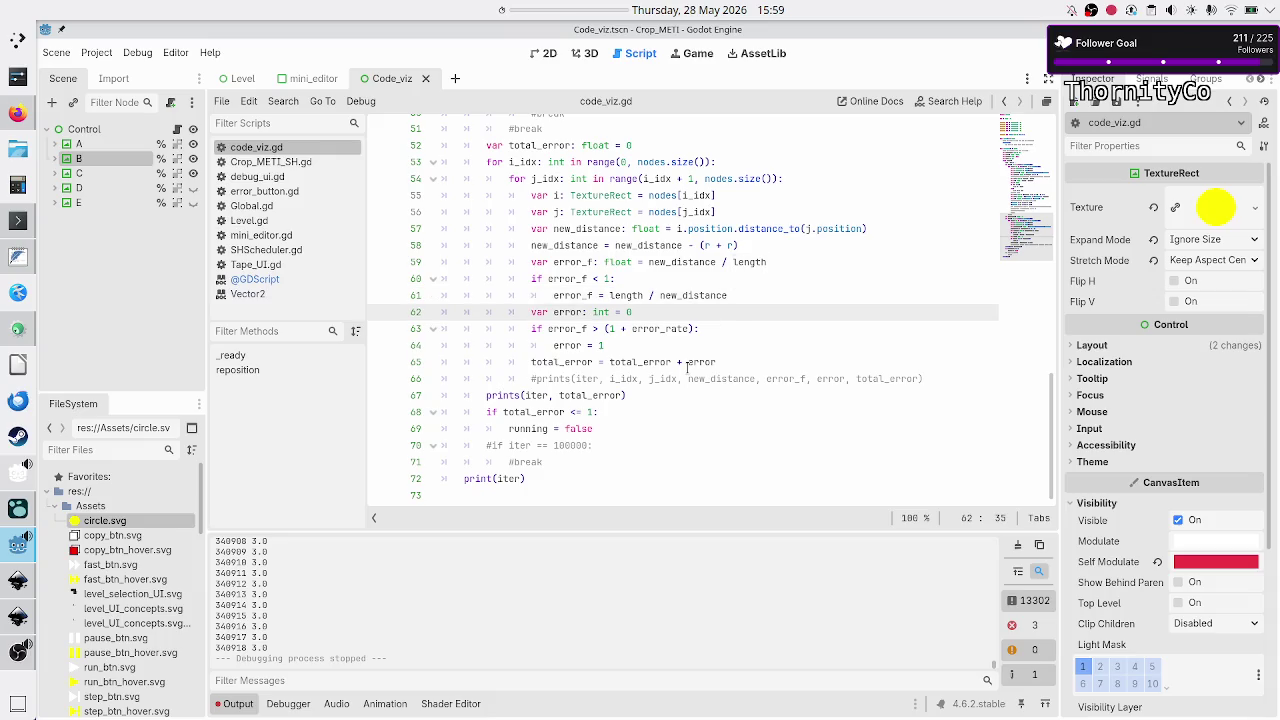
scroll(687, 368, up, 2)
scroll(687, 368, down, 2)
scroll(687, 368, up, 6)
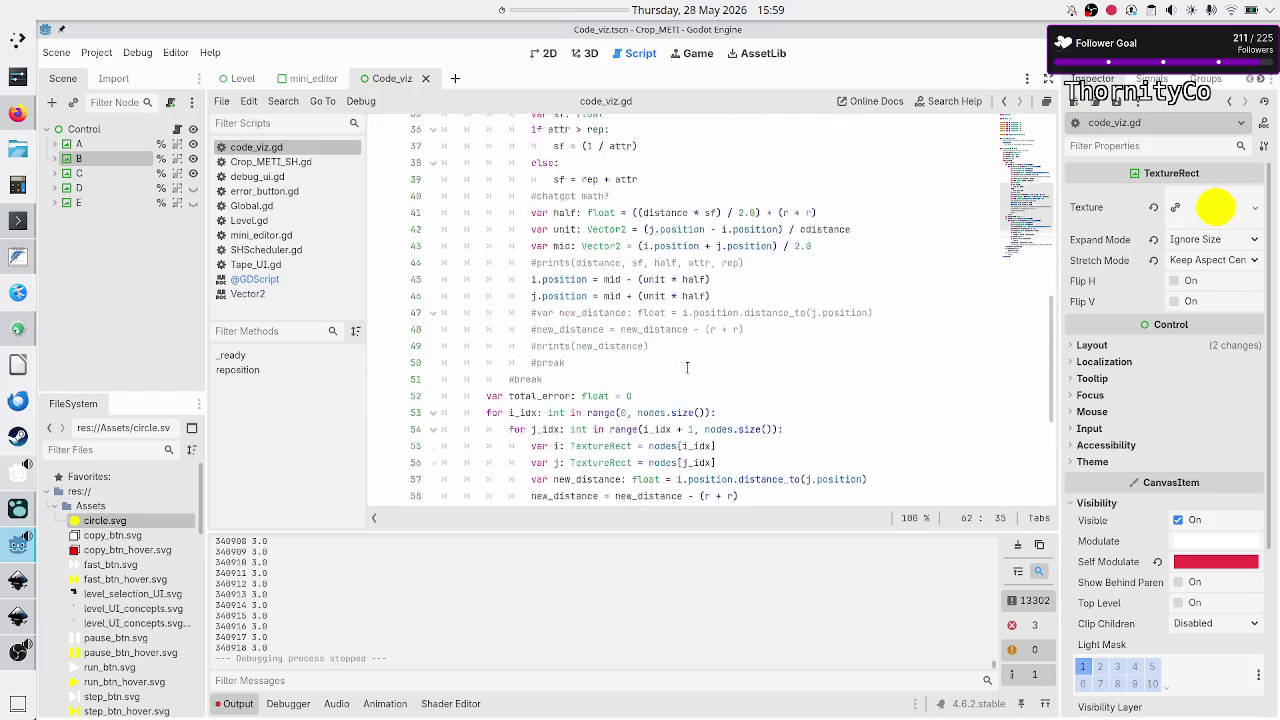
scroll(687, 368, up, 1)
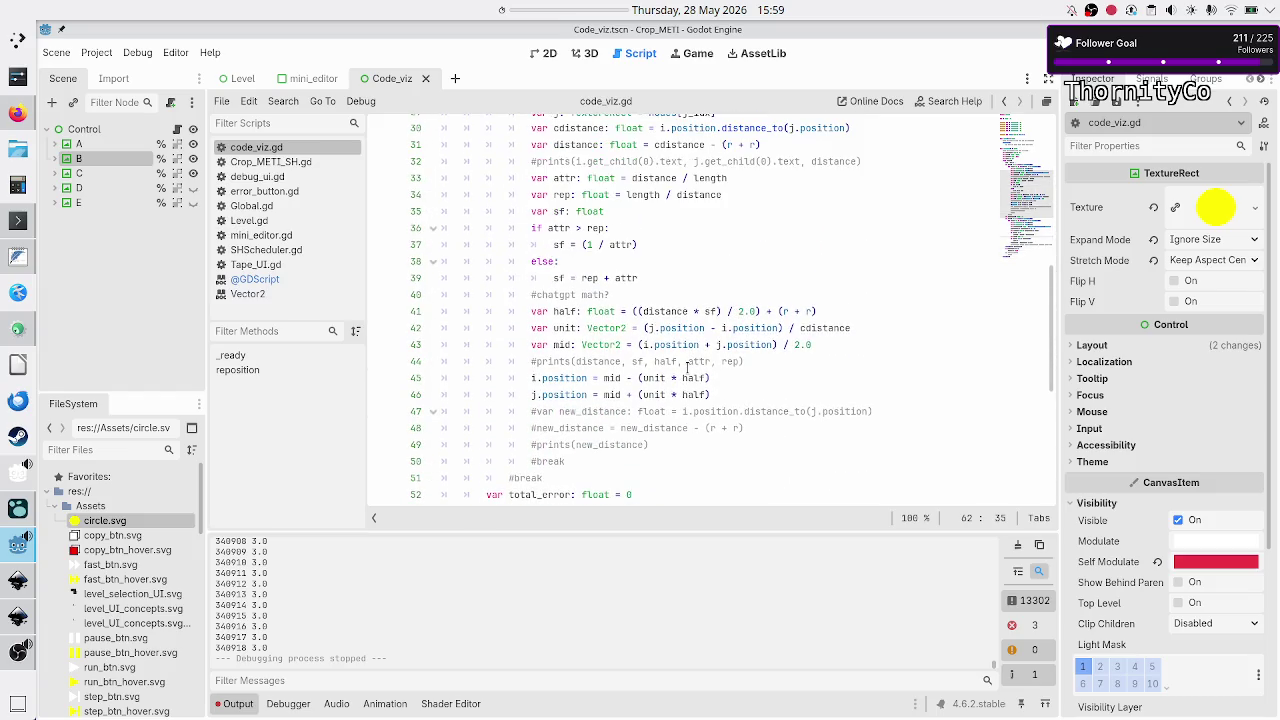
scroll(687, 368, up, 1)
scroll(687, 368, up, 2)
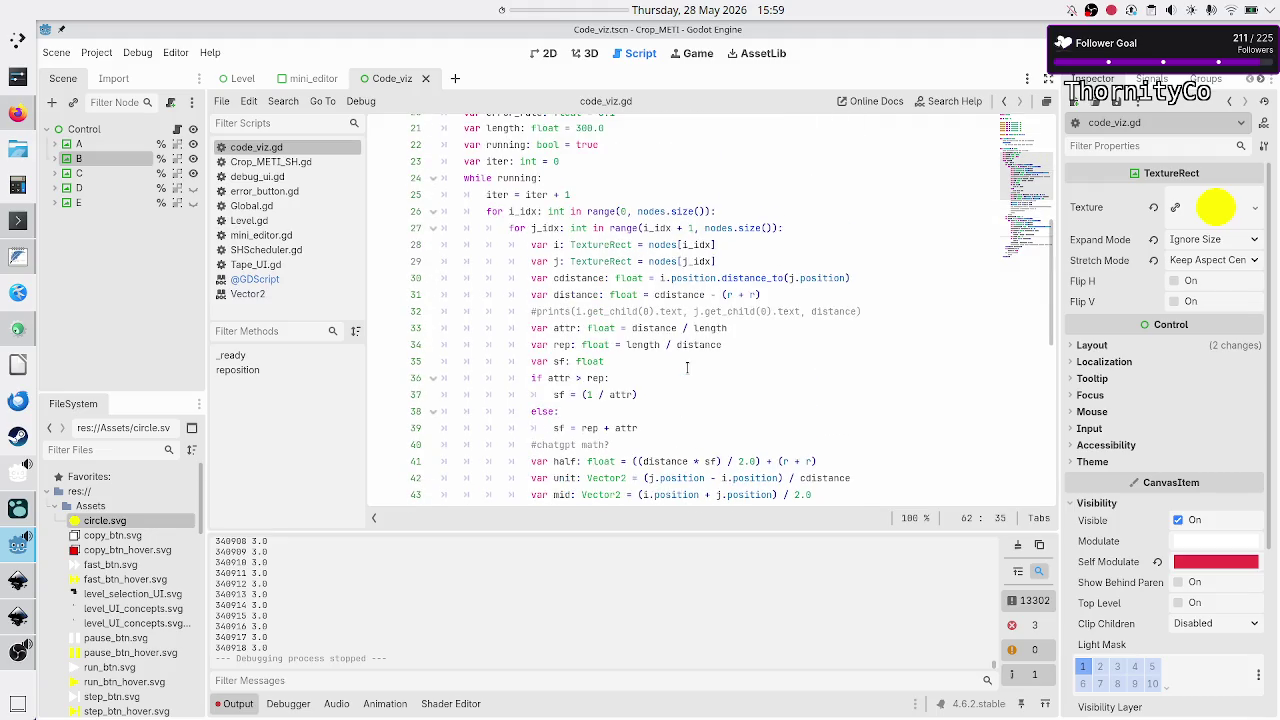
mouse_move(677, 299)
scroll(672, 383, up, 4)
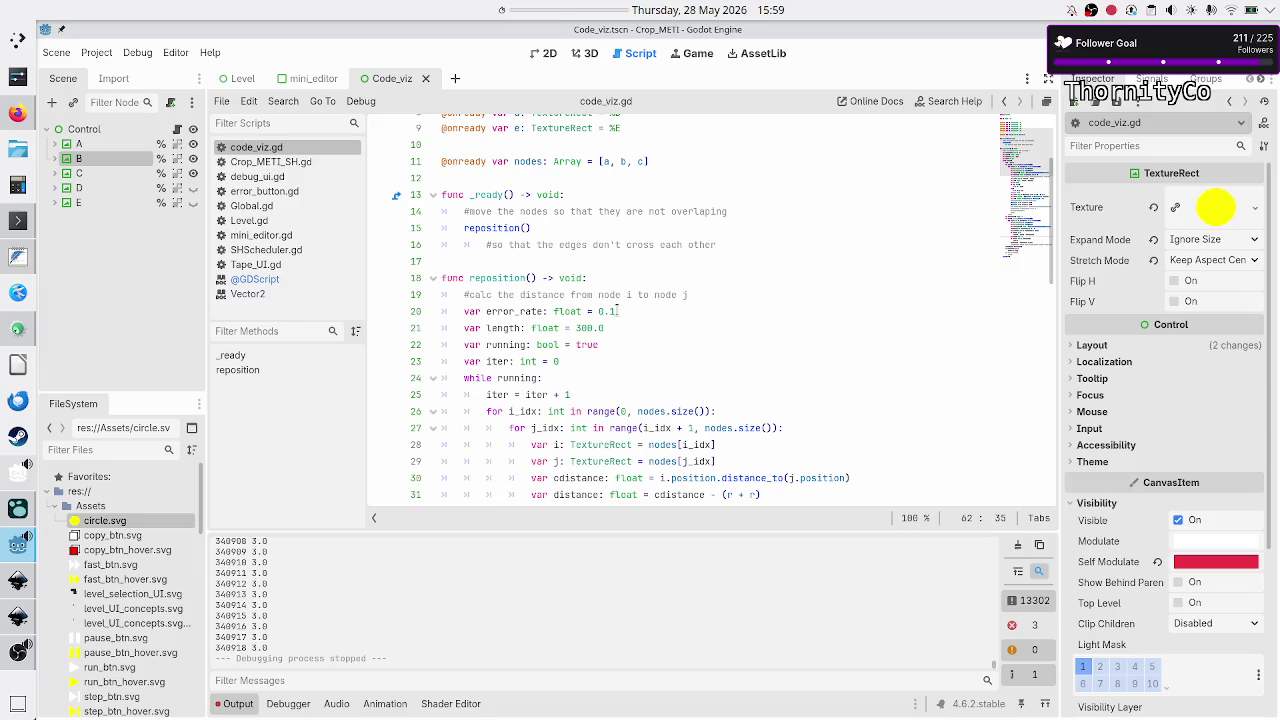
click(578, 328)
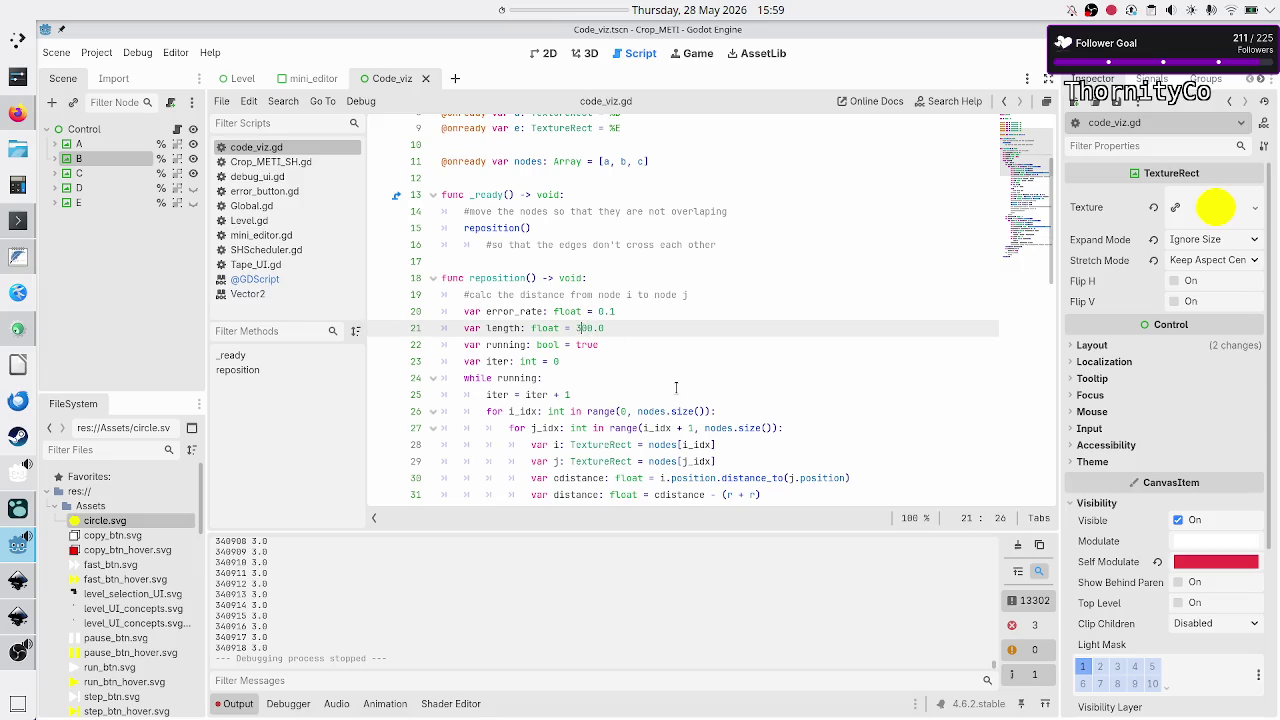
key(BackSpace)
text(4)
key(F6)
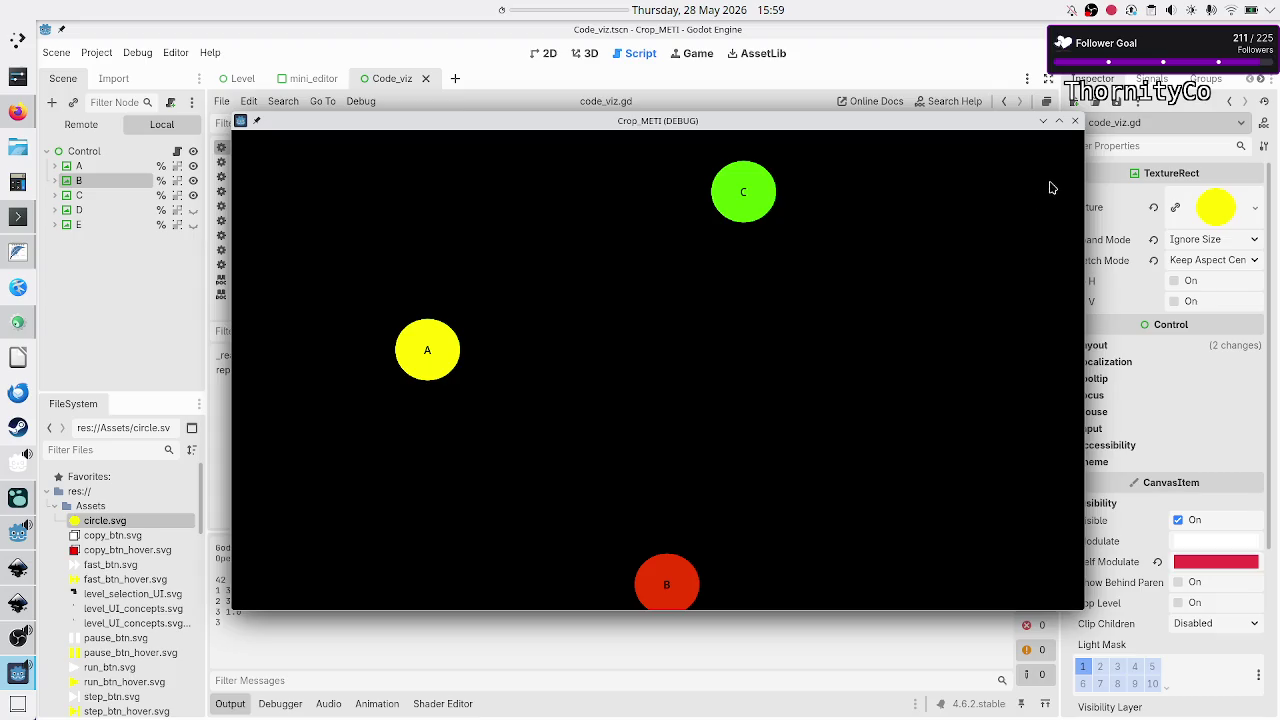
click(1075, 122)
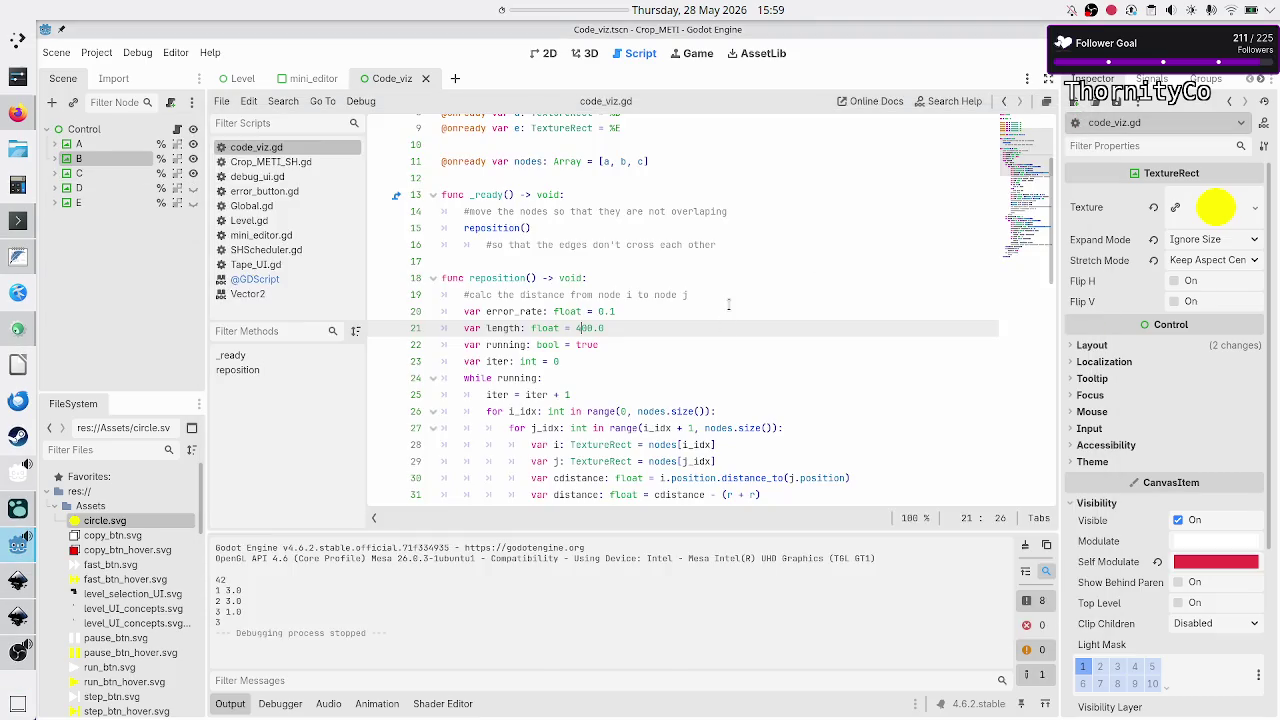
key(BackSpace)
text(3)
key(F5)
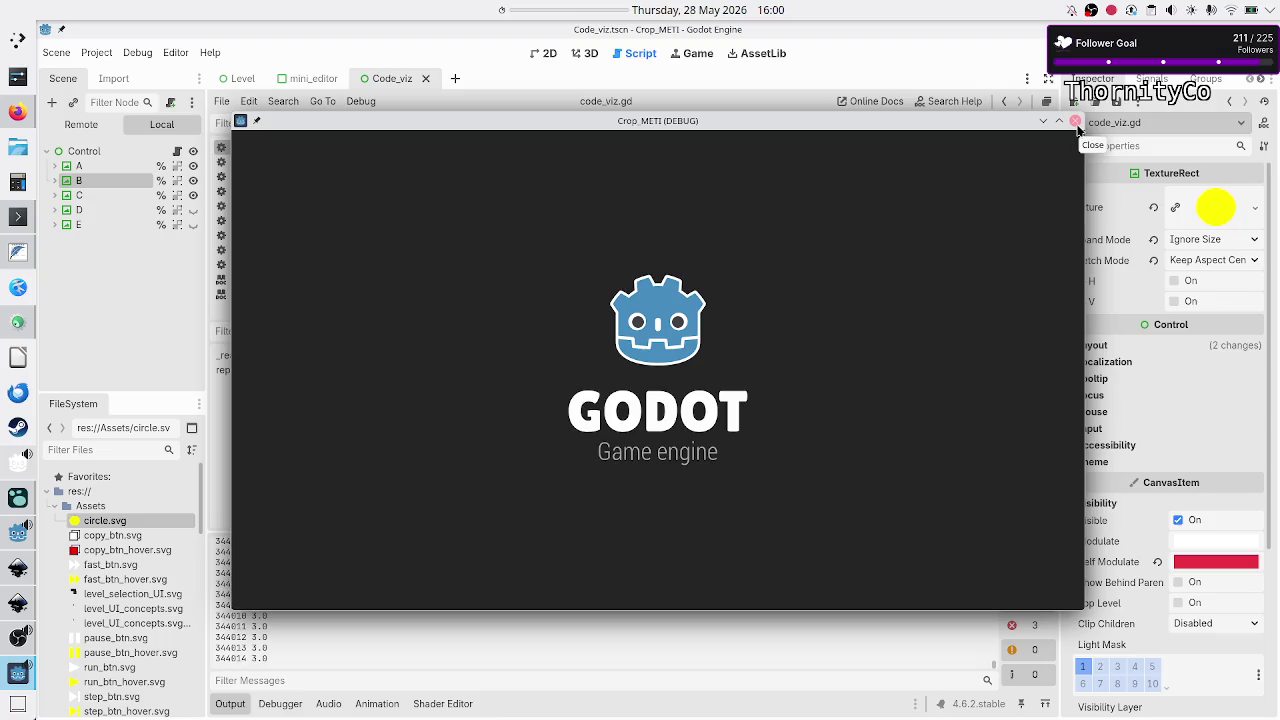
click(1076, 121)
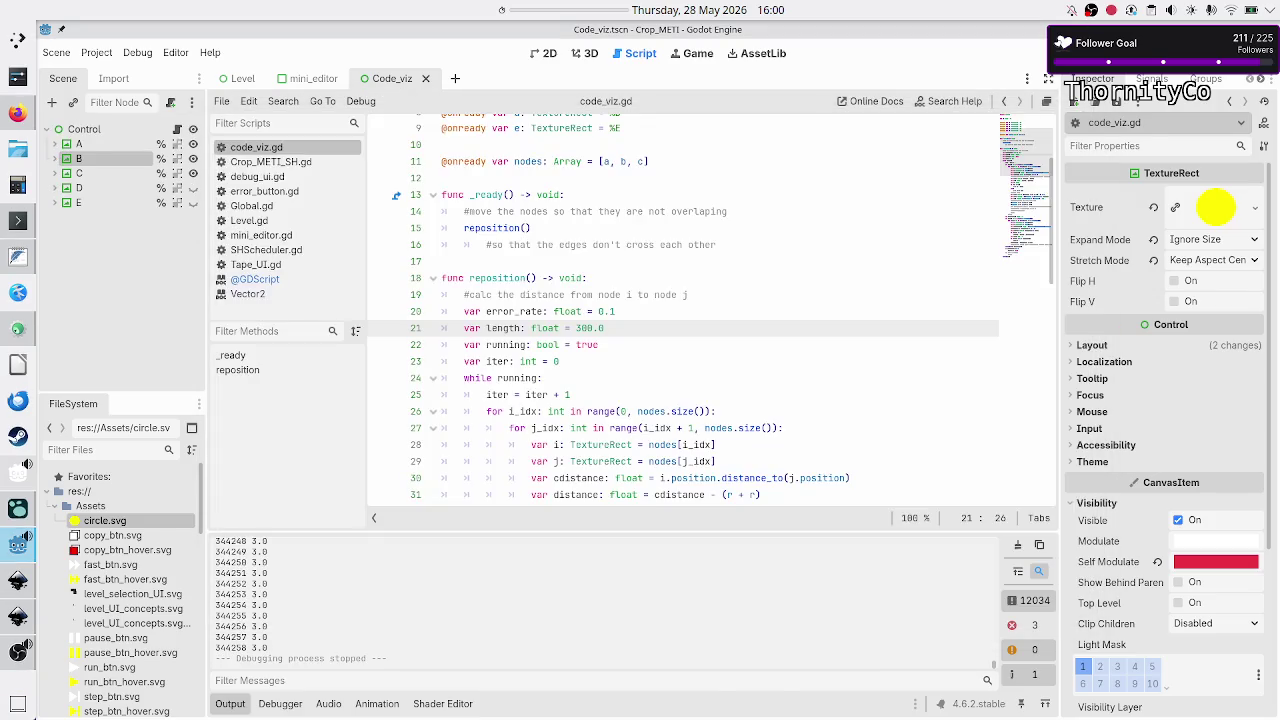
click(668, 323)
click(731, 340)
scroll(680, 330, down, 7)
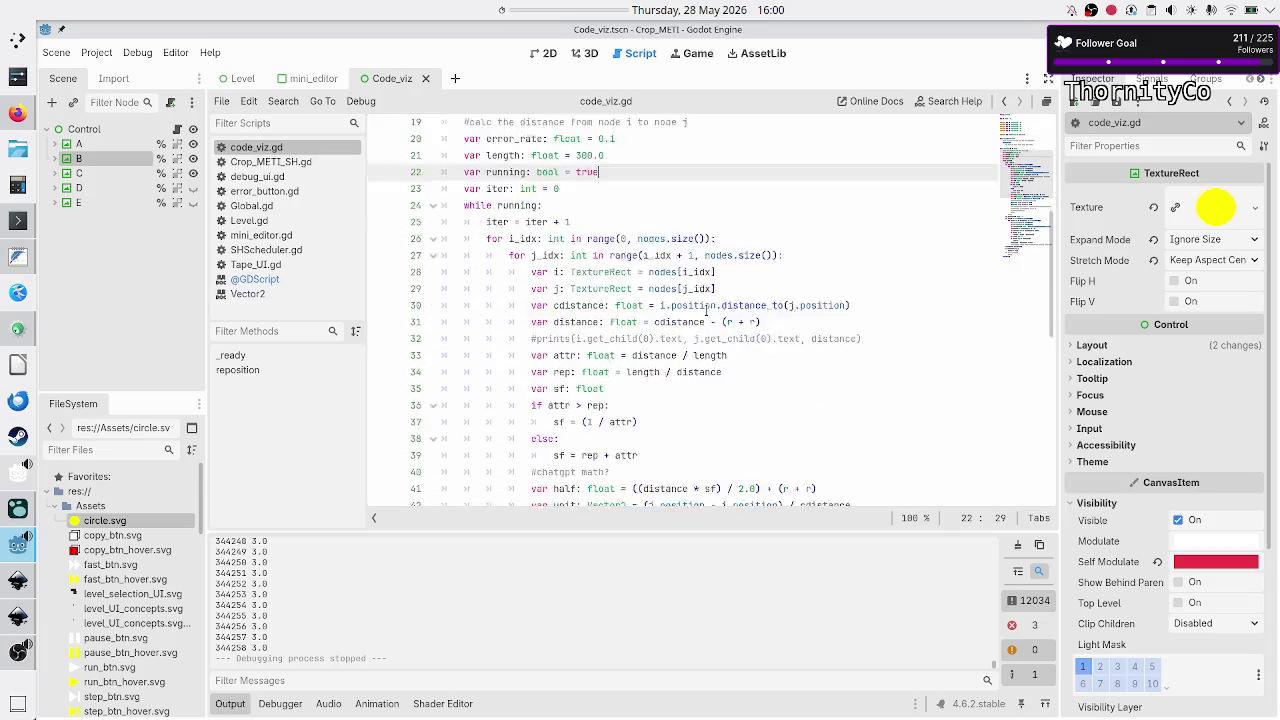
scroll(707, 311, down, 1)
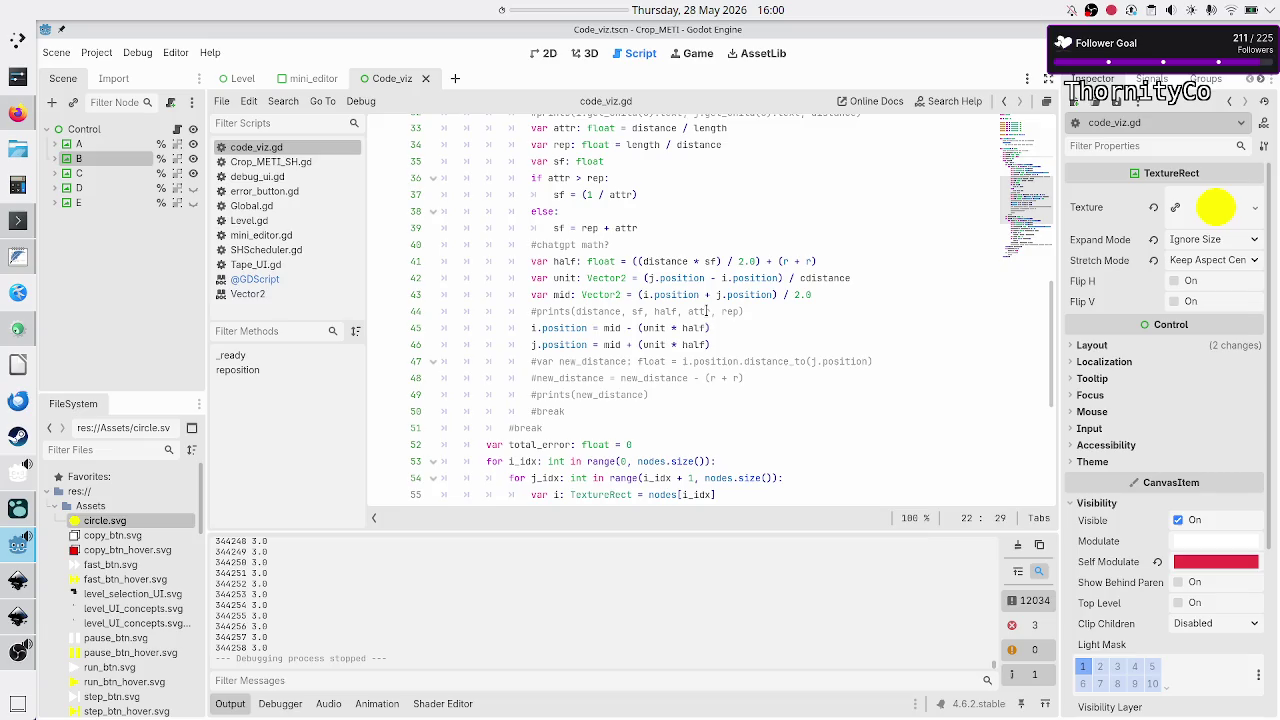
scroll(707, 311, down, 3)
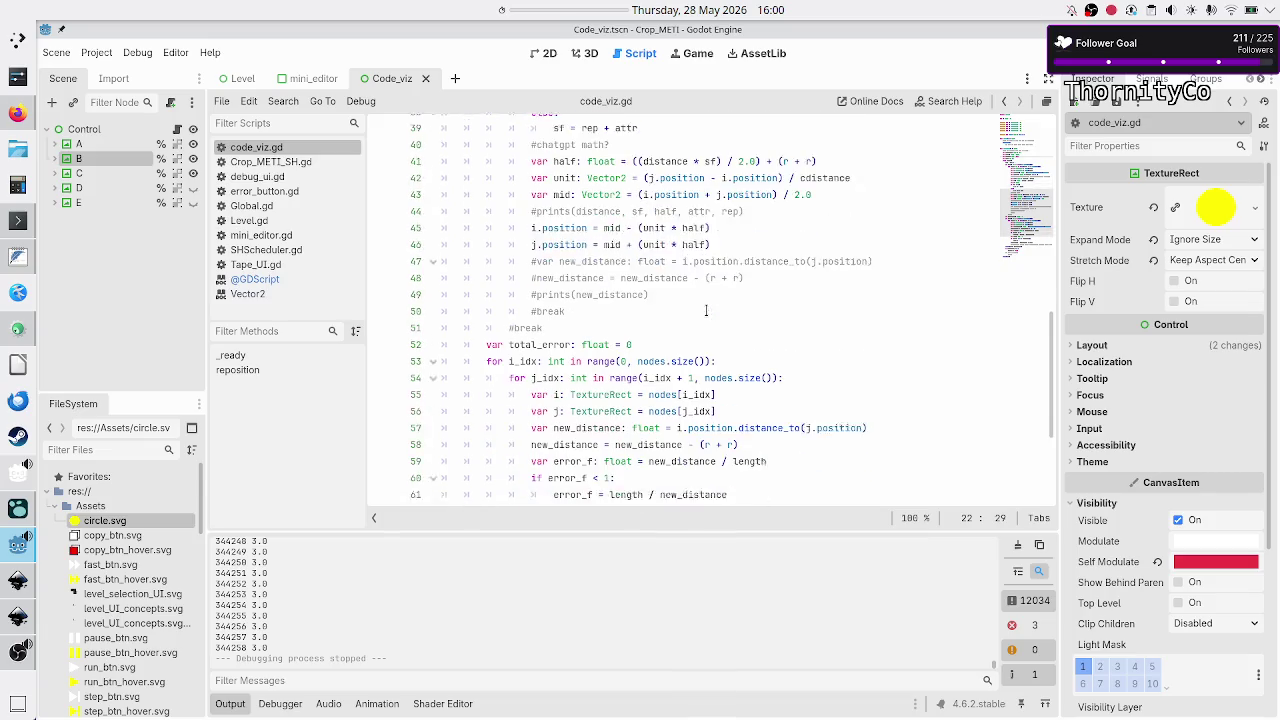
scroll(707, 311, up, 4)
scroll(707, 311, up, 5)
scroll(707, 311, down, 10)
scroll(707, 311, down, 3)
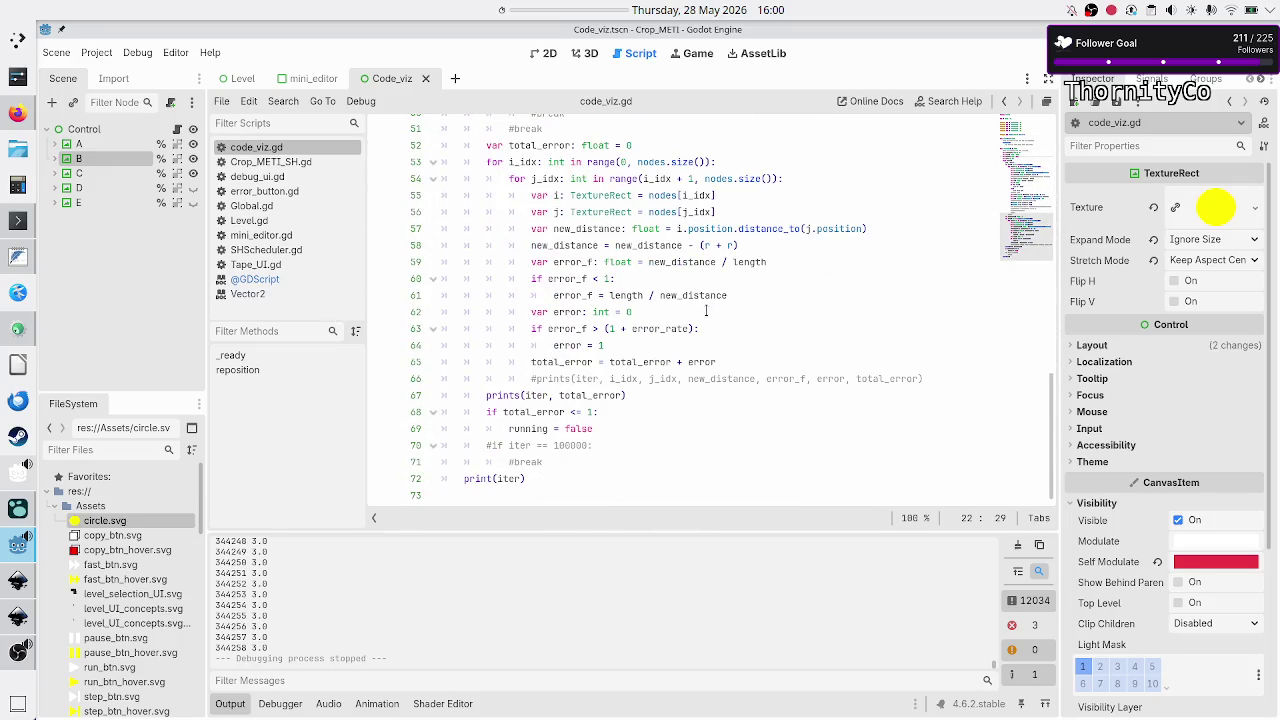
scroll(706, 311, up, 15)
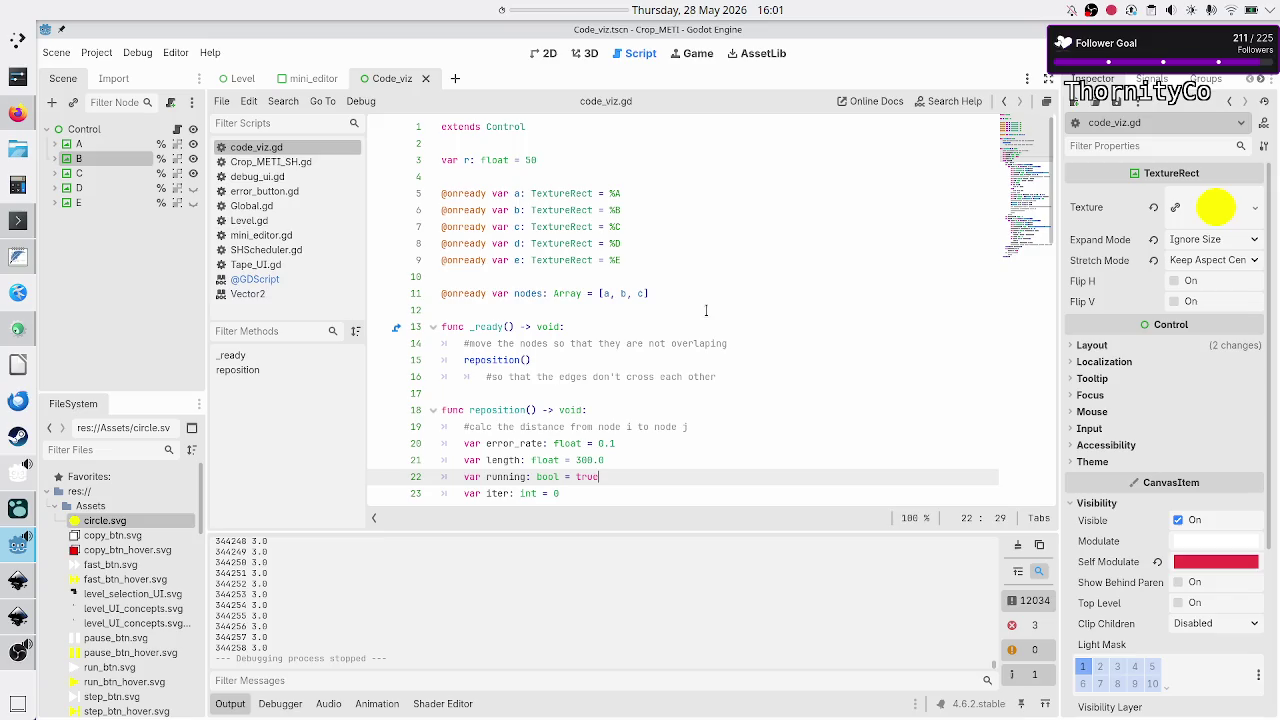
scroll(778, 281, down, 10)
scroll(770, 290, up, 10)
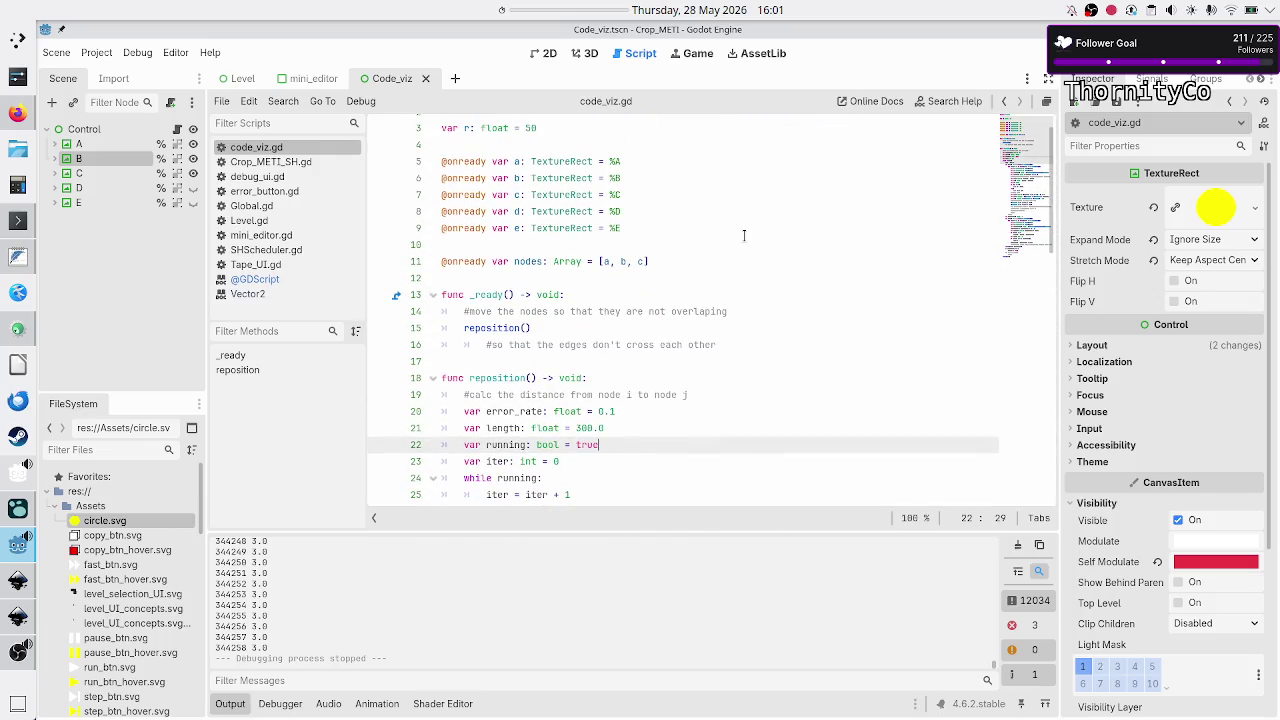
click(733, 251)
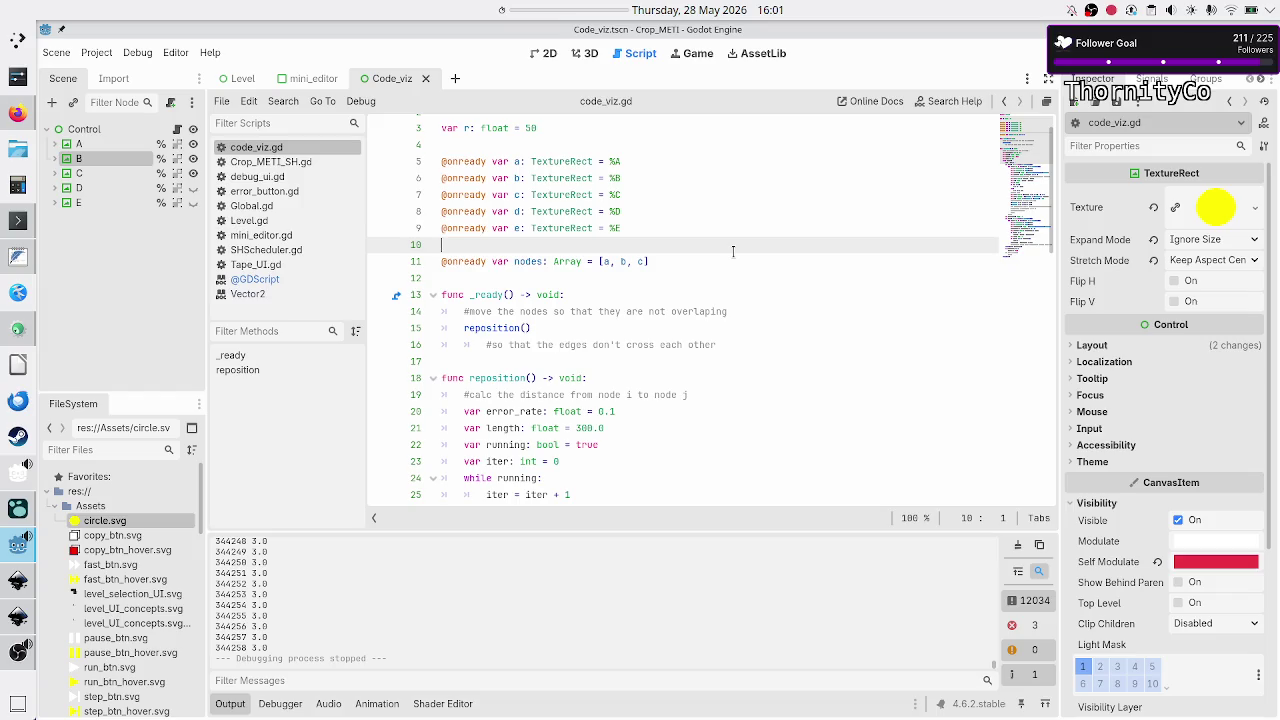
key(Down)
key(Down)
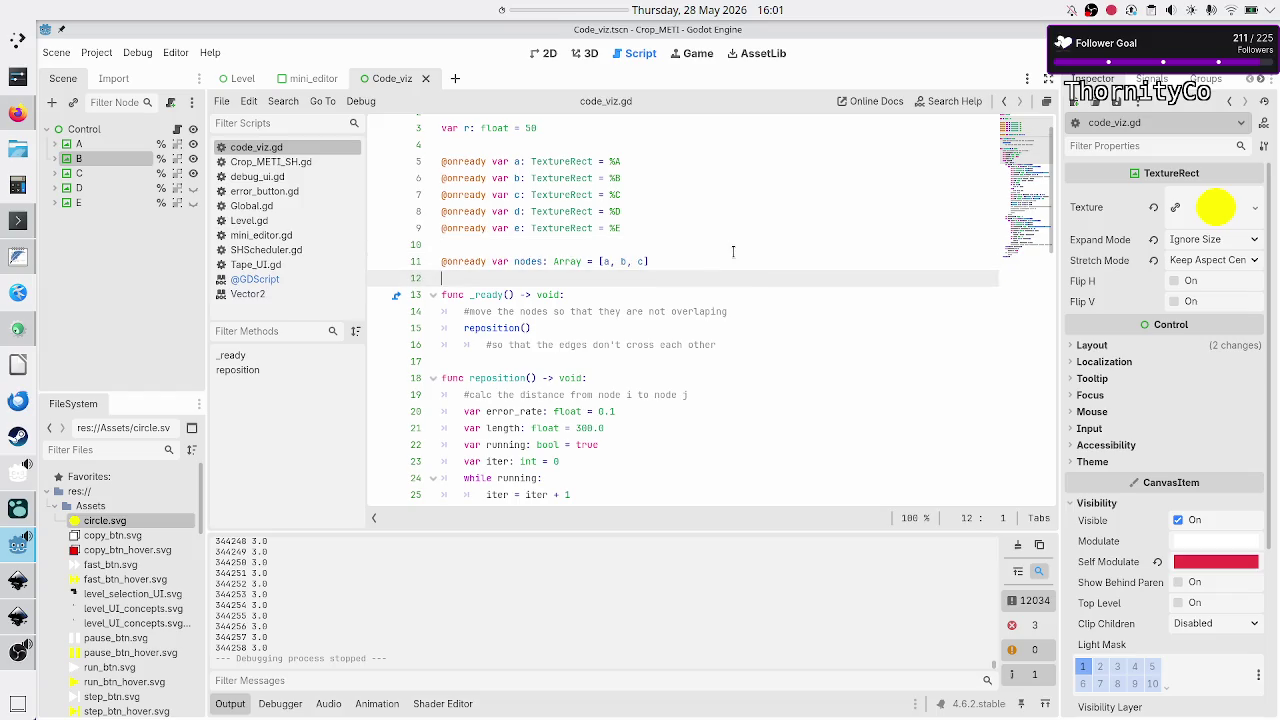
scroll(713, 228, down, 15)
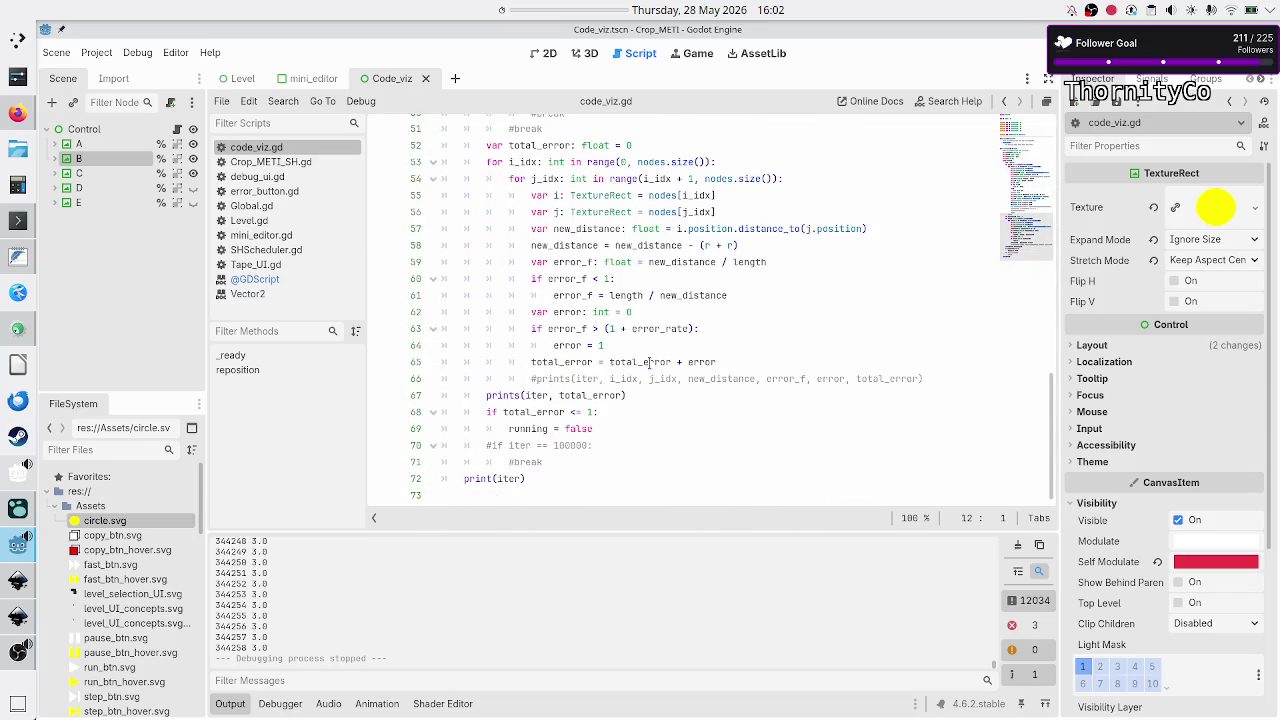
scroll(649, 362, up, 15)
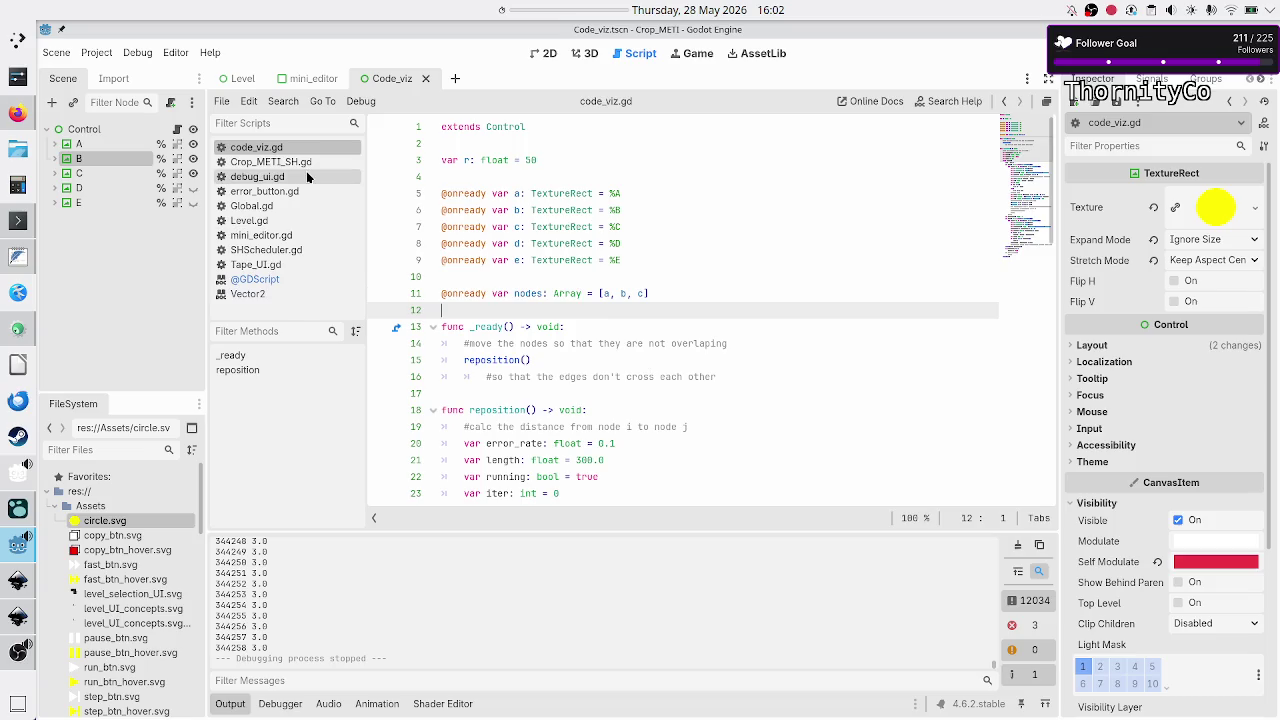
- Glance at the Sketchpad force sketch, then return to the GitHub nodesoup repository tab
click(18, 116)
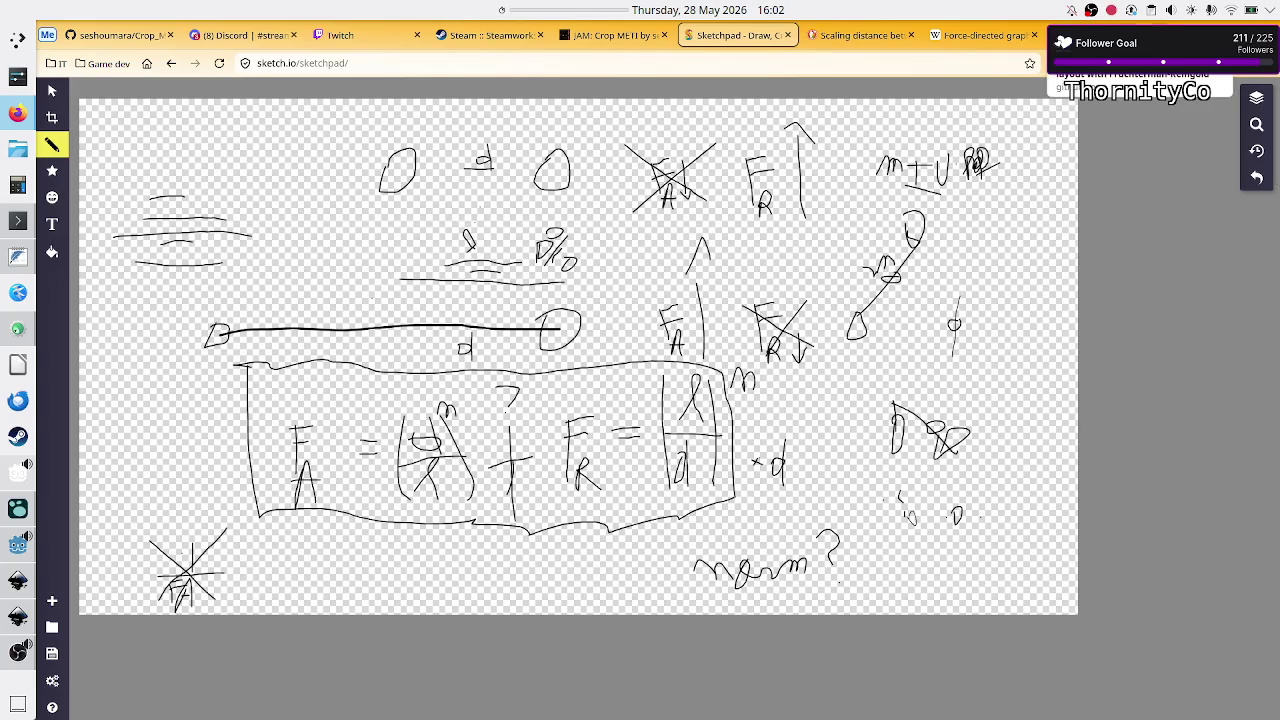
click(985, 35)
scroll(794, 223, up, 15)
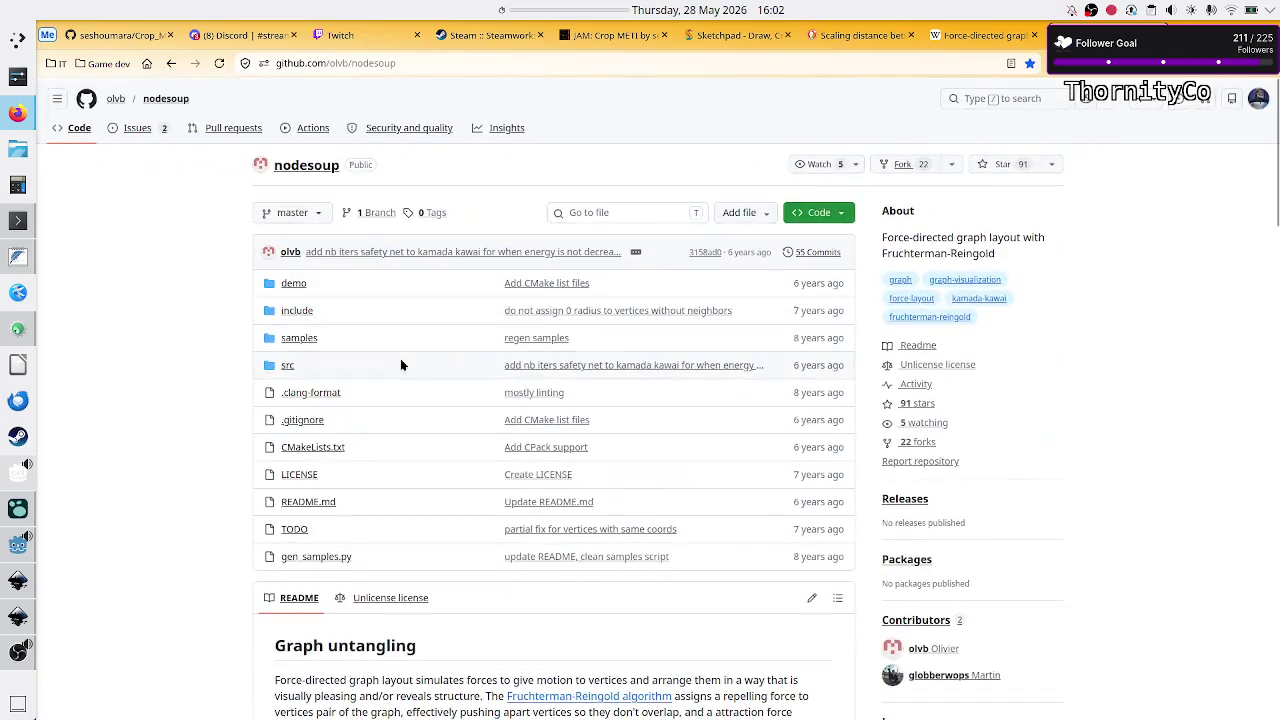
- Open the nodesoup src folder, then go to Discord's #streaming channel
click(287, 368)
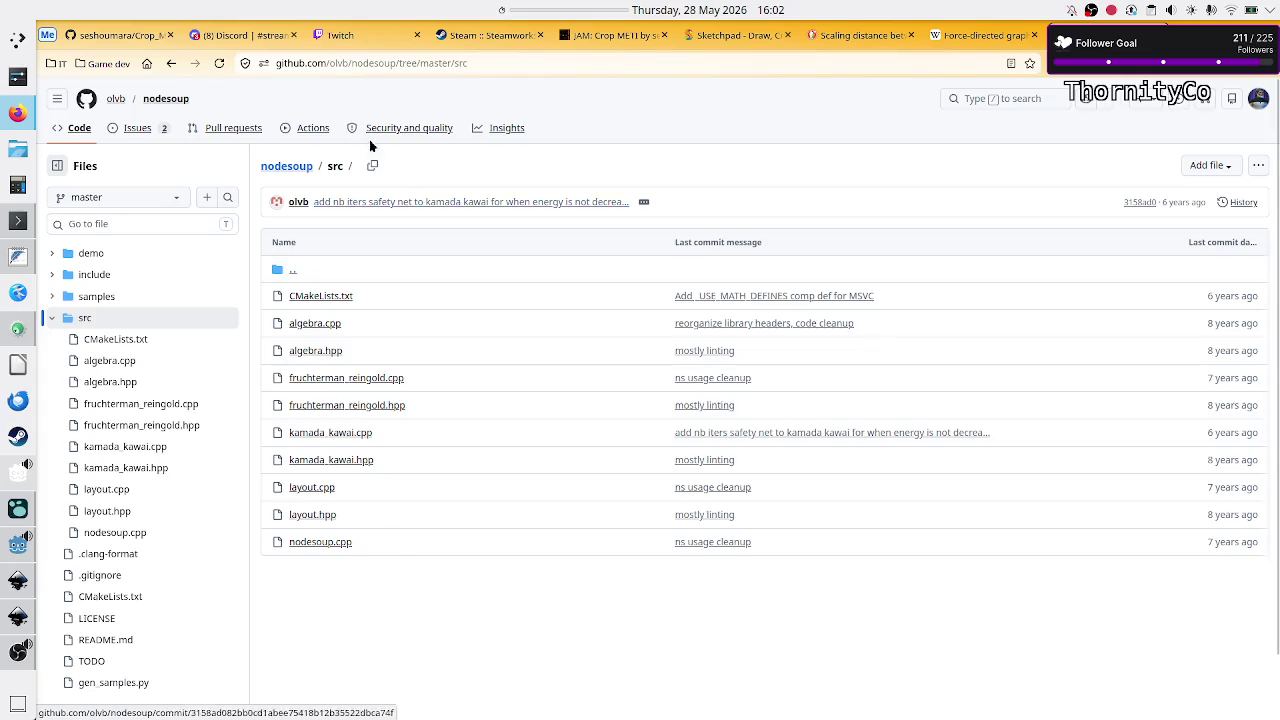
click(228, 36)
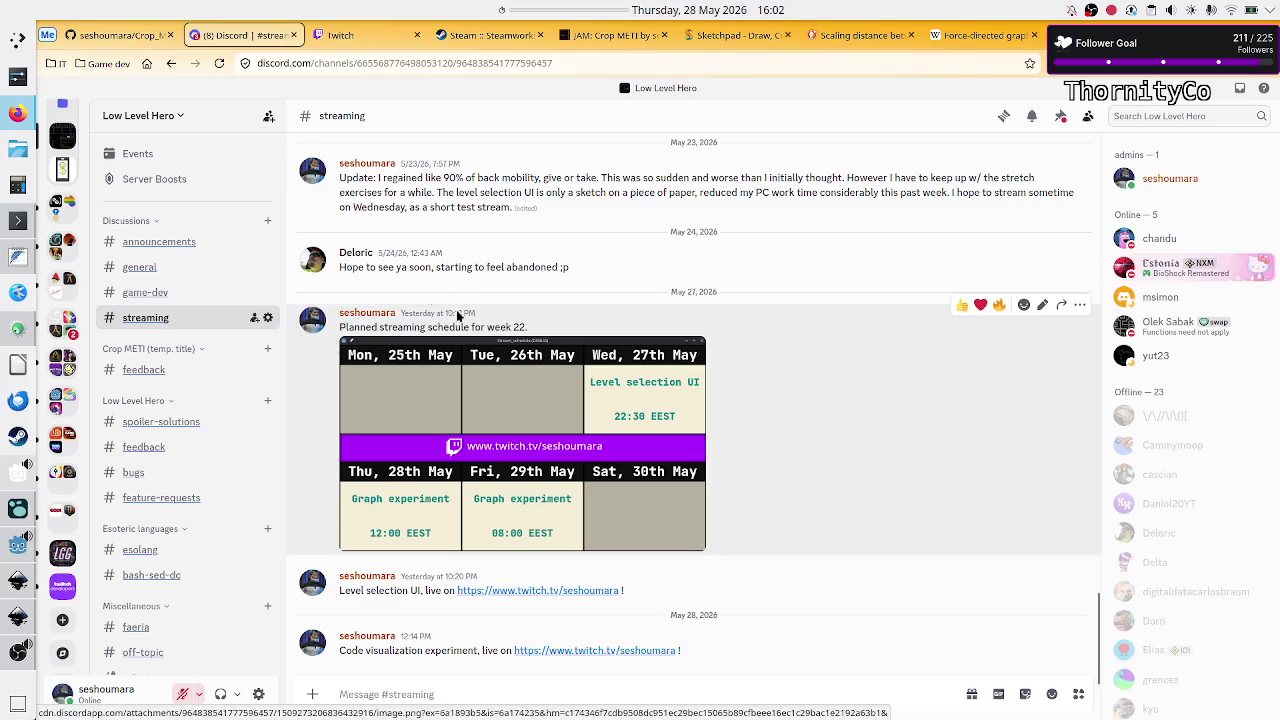
key(alt+Tab)
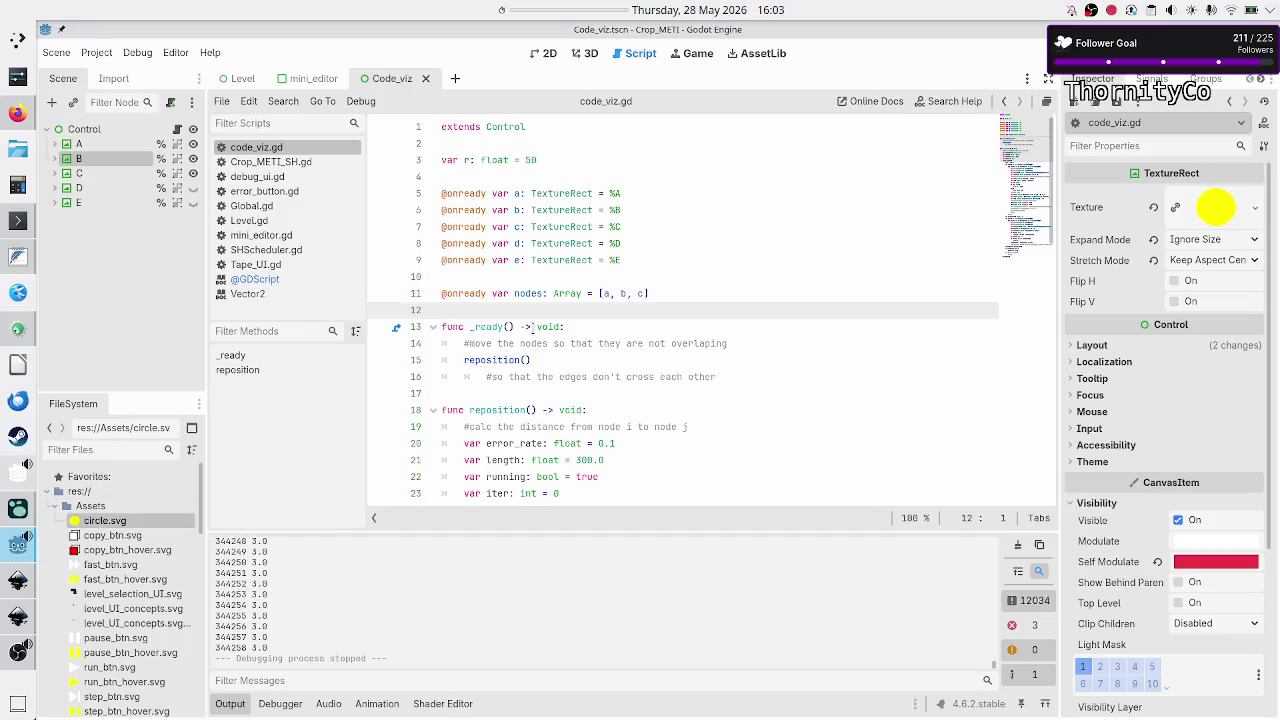
click(533, 327)
scroll(580, 327, down, 15)
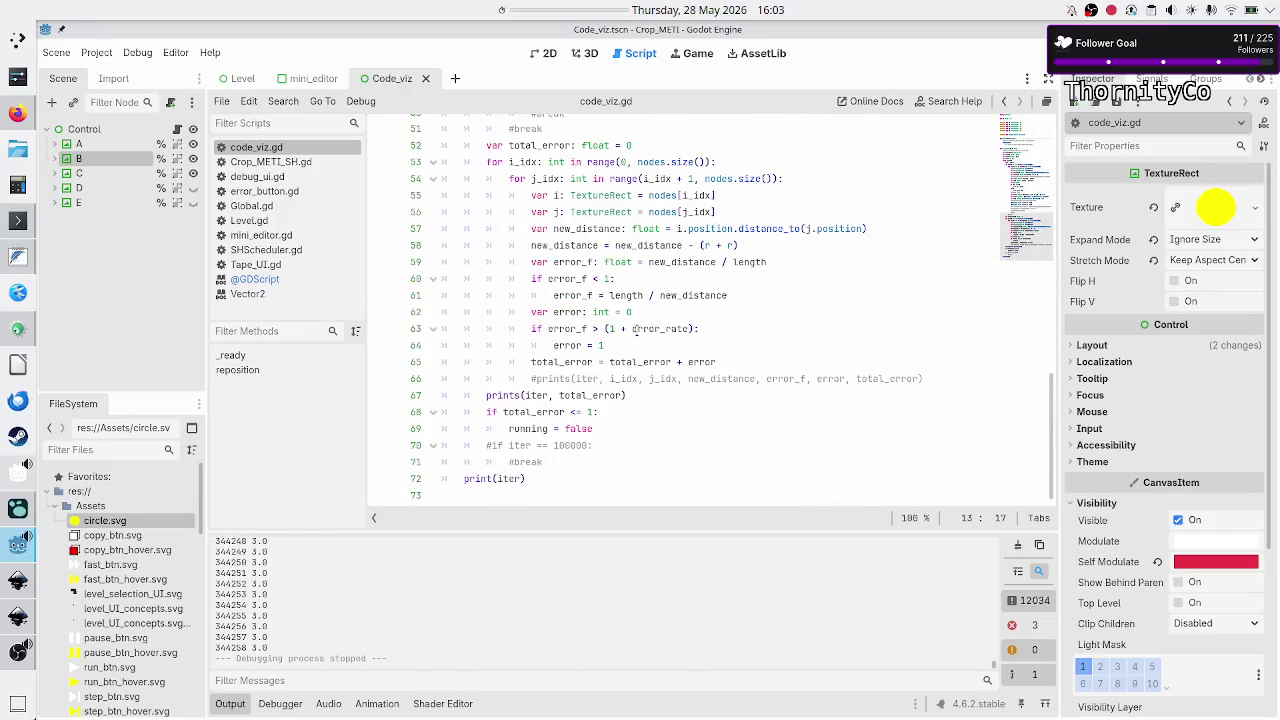
scroll(634, 328, up, 7)
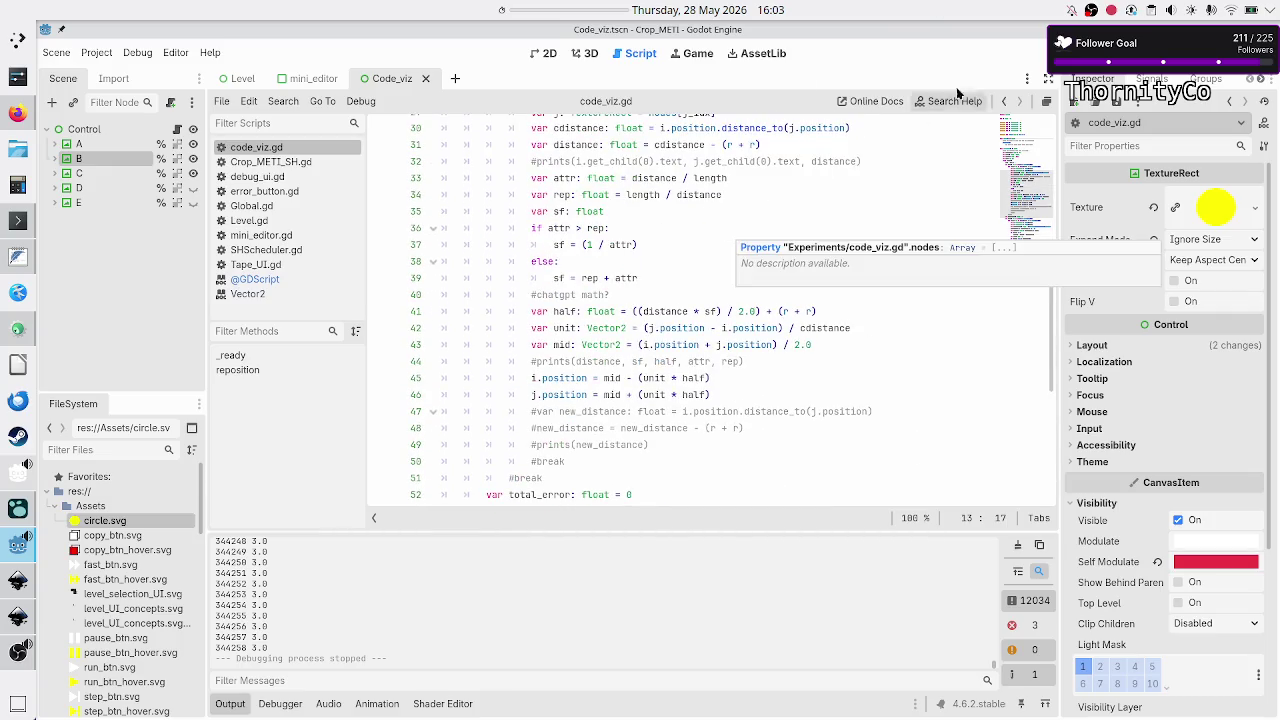
click(540, 54)
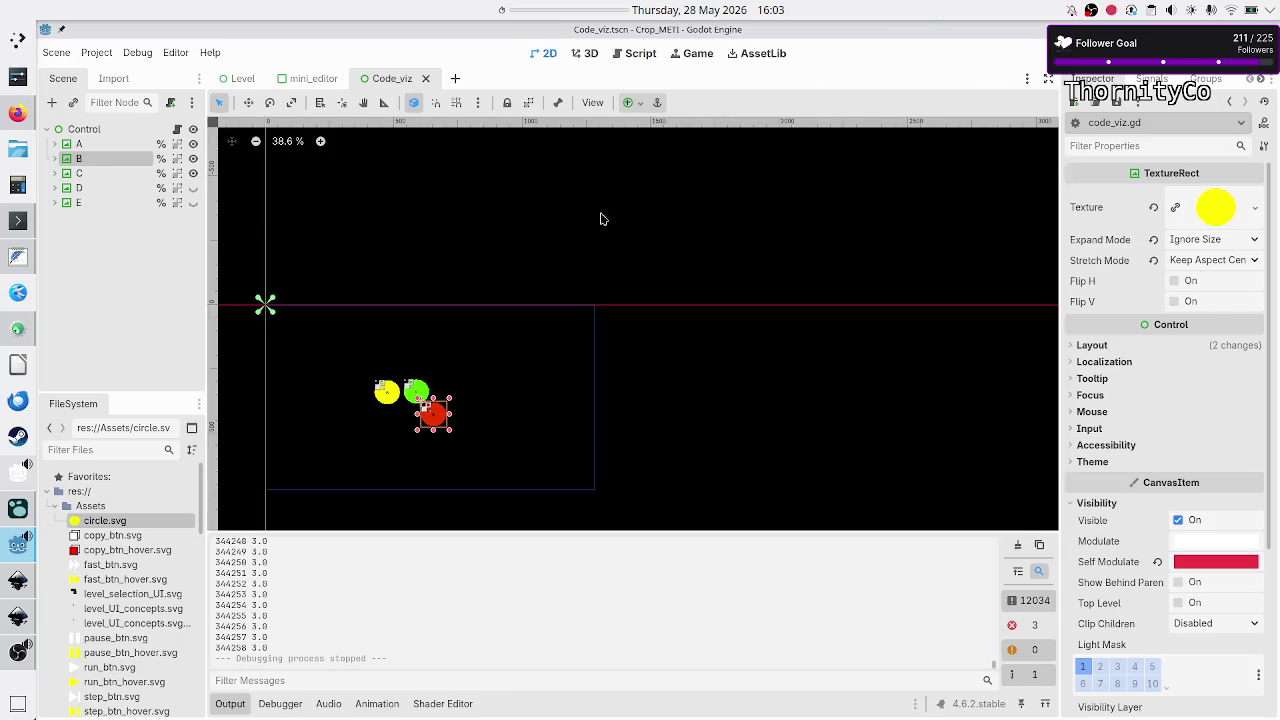
click(688, 416)
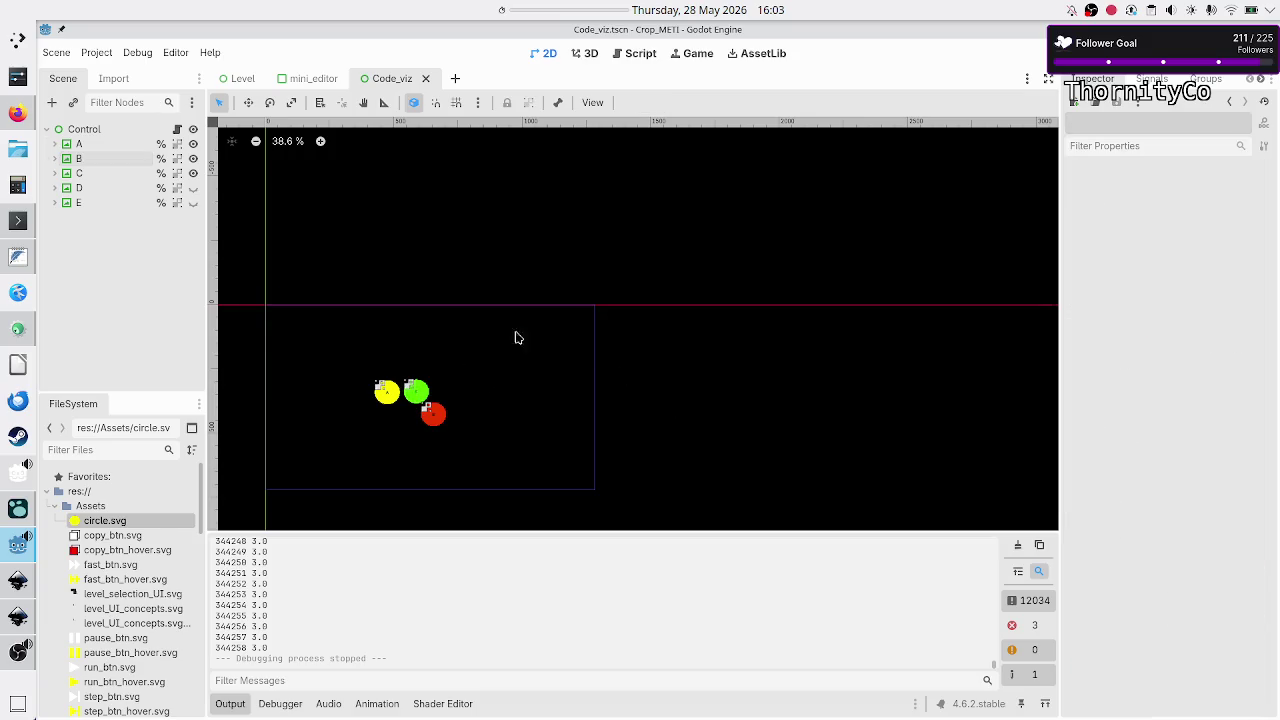
click(17, 113)
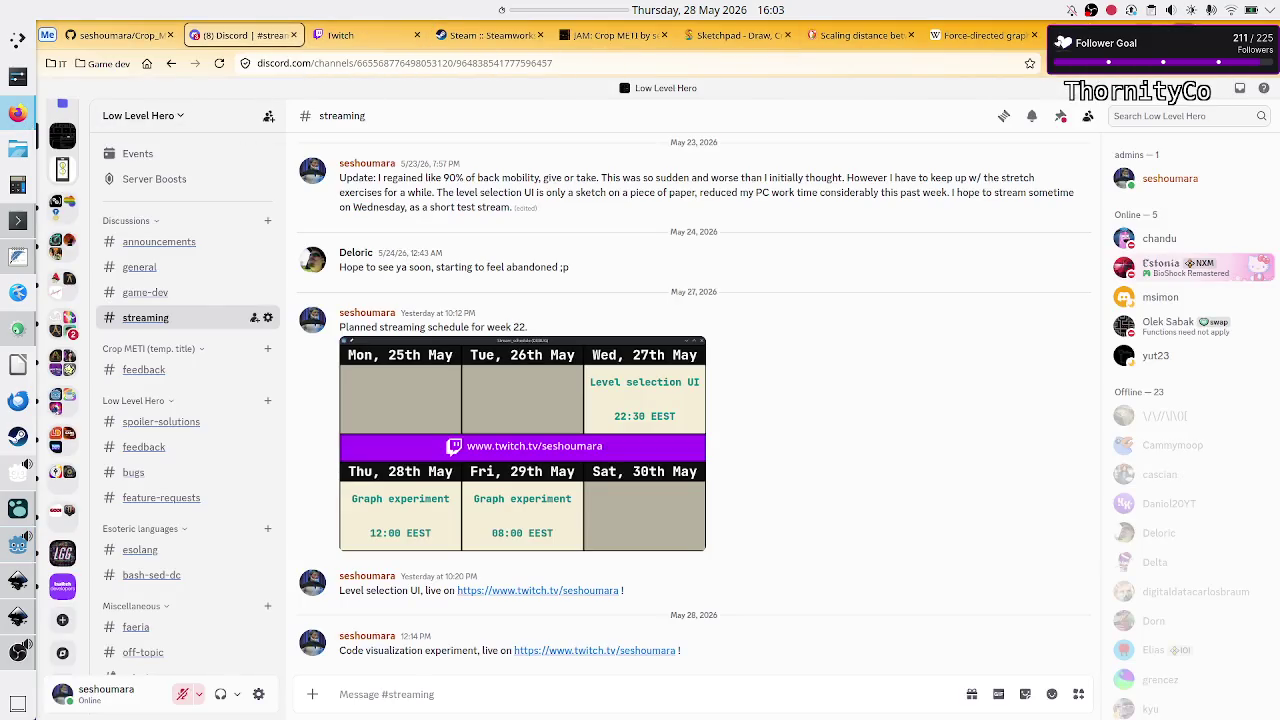
click(340, 35)
text(tw)
key(Return)
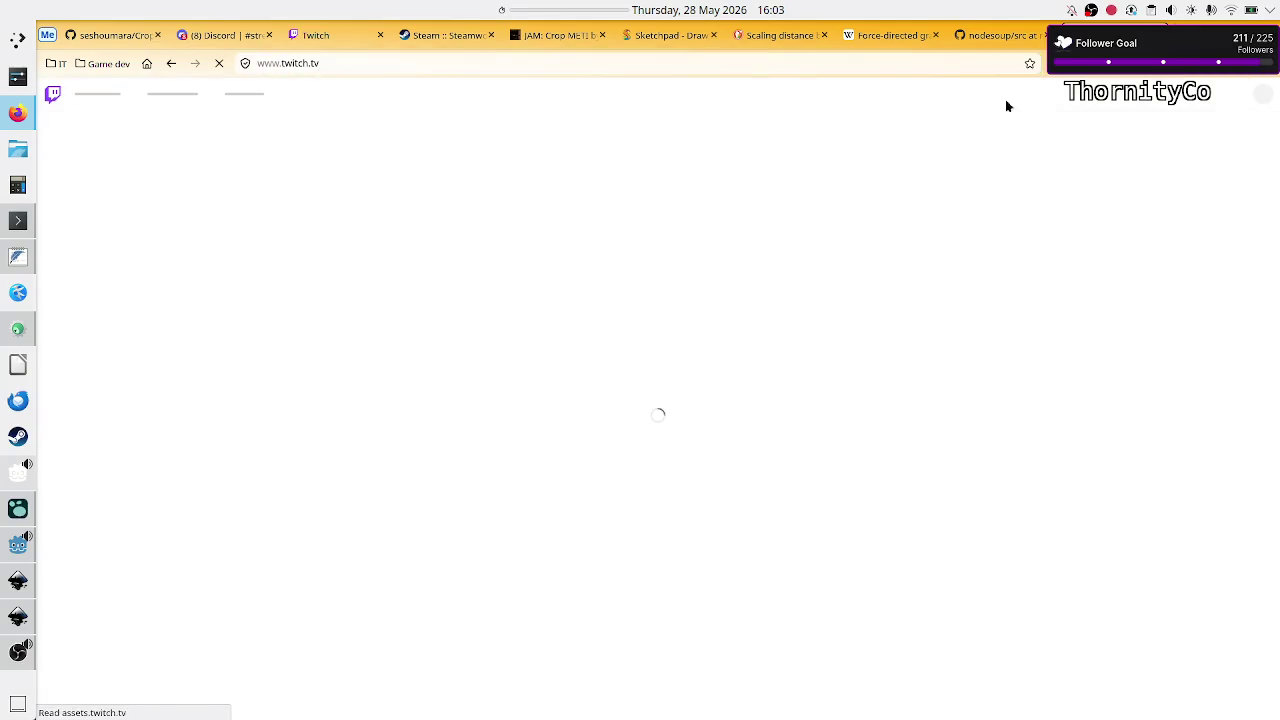